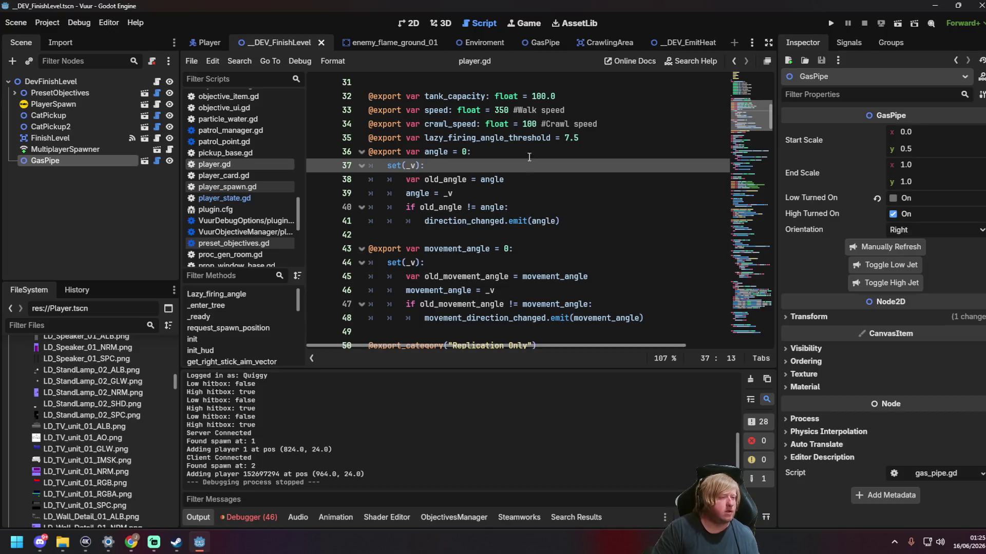
Step: Switch to the Player scene and select the Crawl state node under StateMachine
{"action": "left_click", "coordinate": [241, 63]}
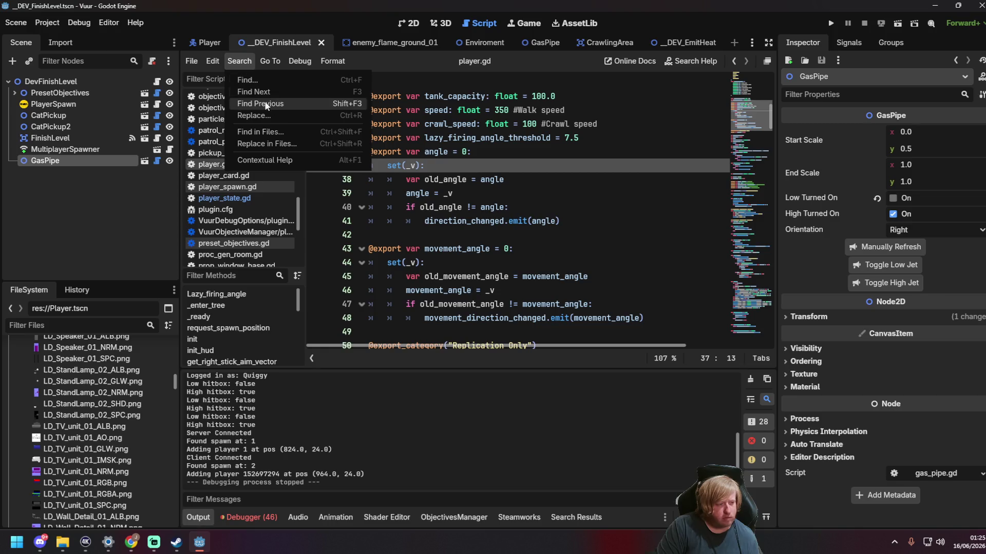
{"action": "left_click", "coordinate": [234, 215]}
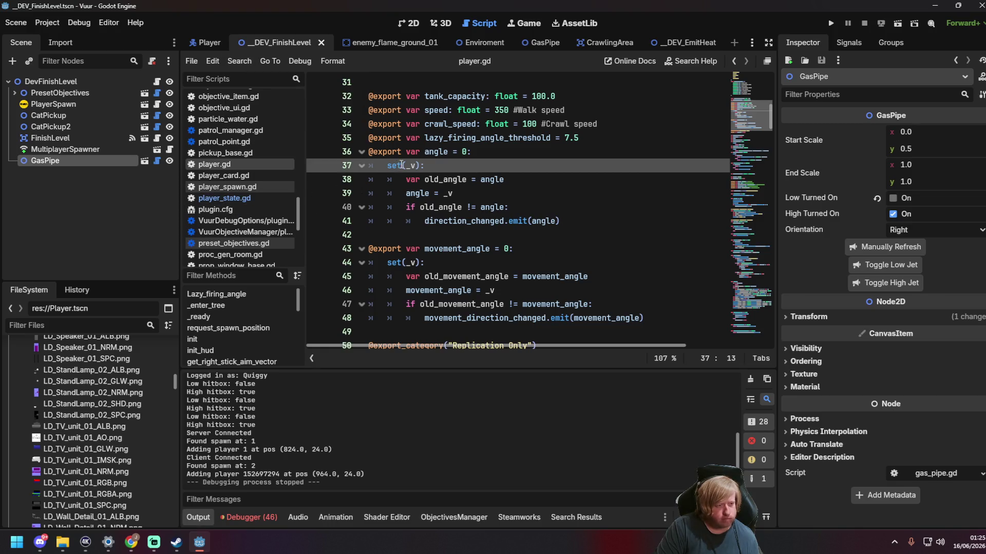
{"action": "left_click", "coordinate": [207, 45]}
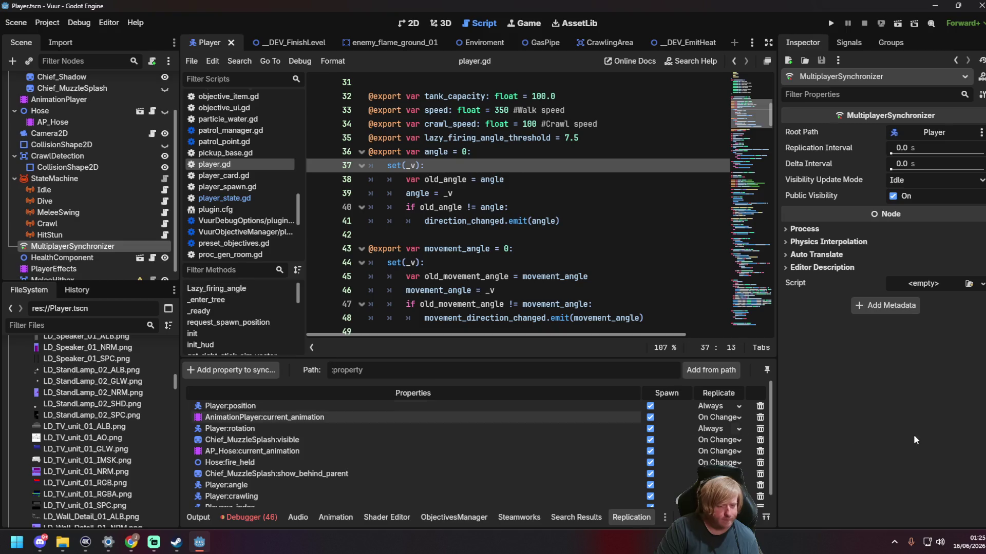
{"action": "key", "text": "alt+Tab"}
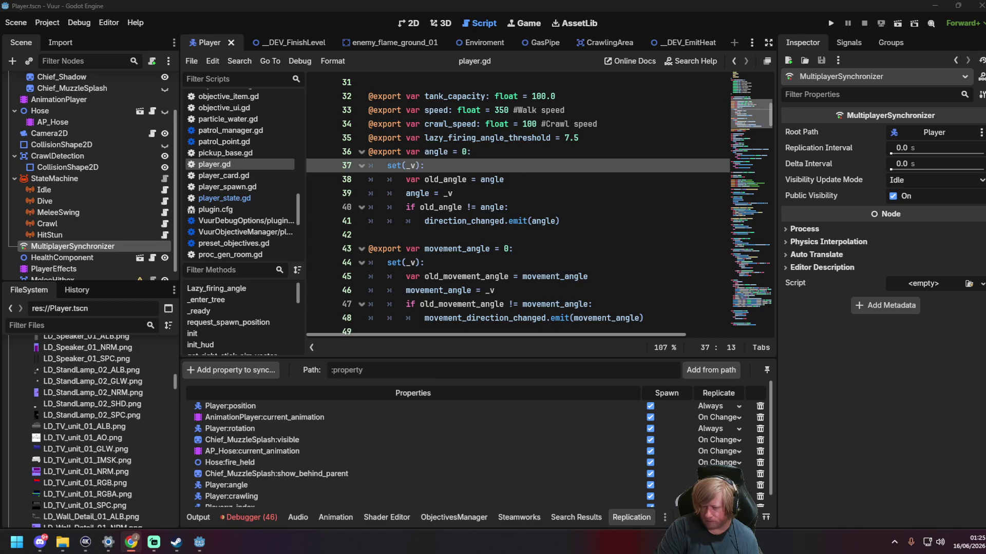
{"action": "key", "text": "alt+Tab"}
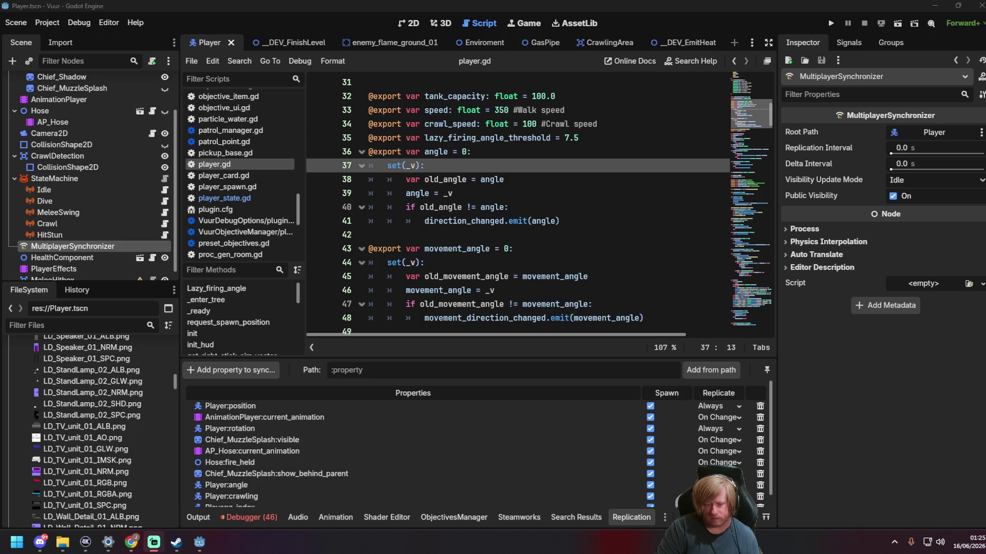
{"action": "left_click", "coordinate": [143, 224]}
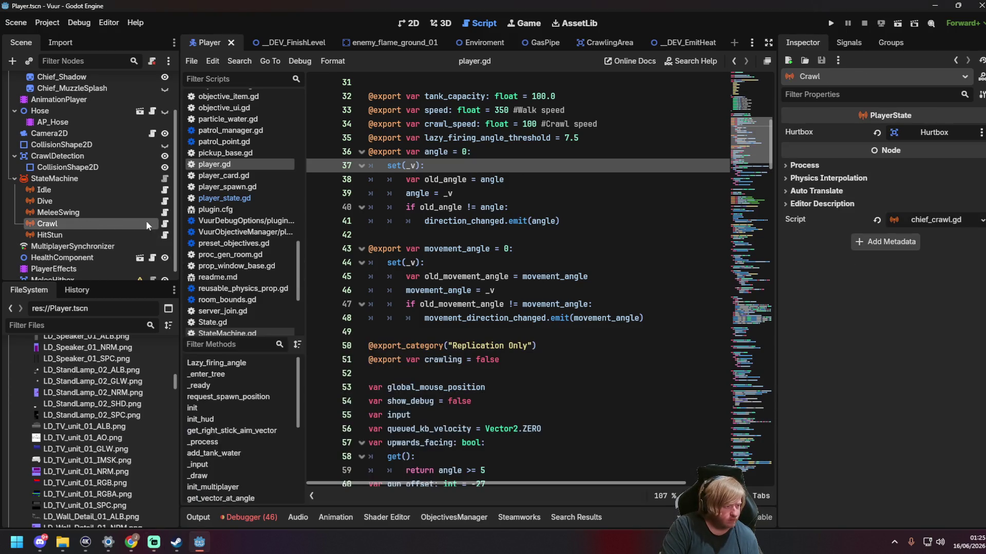
Step: Open chief_crawl.gd and move the is_multiplayer_authority() check to the top of enter()
{"action": "left_click", "coordinate": [165, 224]}
{"action": "left_click", "coordinate": [589, 265]}
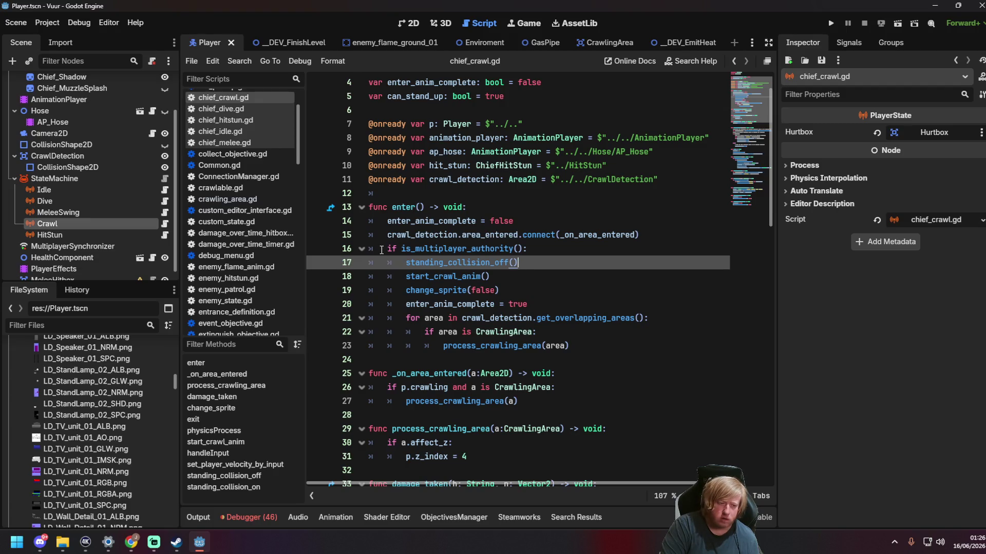
{"action": "left_click_drag", "start_coordinate": [386, 248], "coordinate": [527, 249]}
{"action": "key", "text": "ctrl+x"}
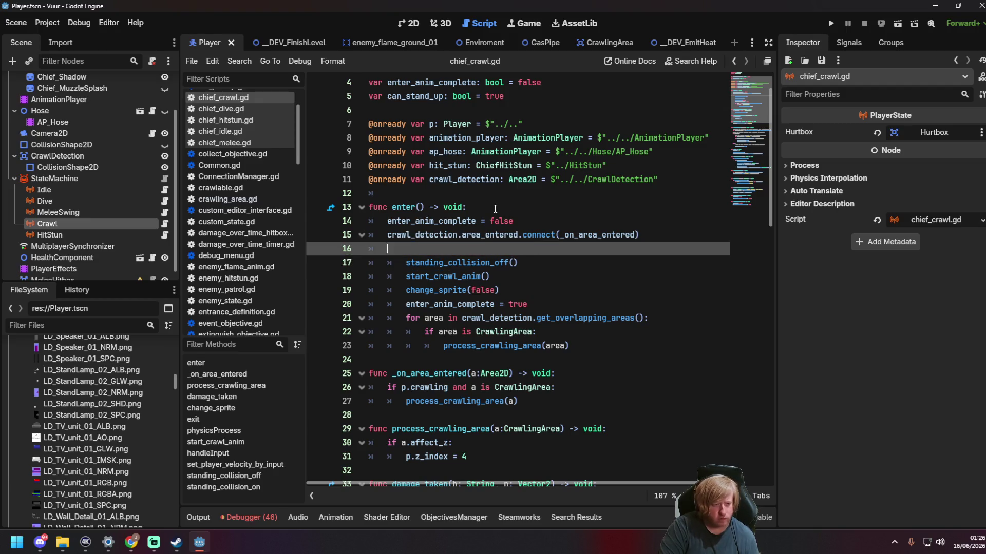
{"action": "left_click", "coordinate": [495, 208]}
{"action": "key", "text": "Return"}
{"action": "key", "text": "ctrl+v"}
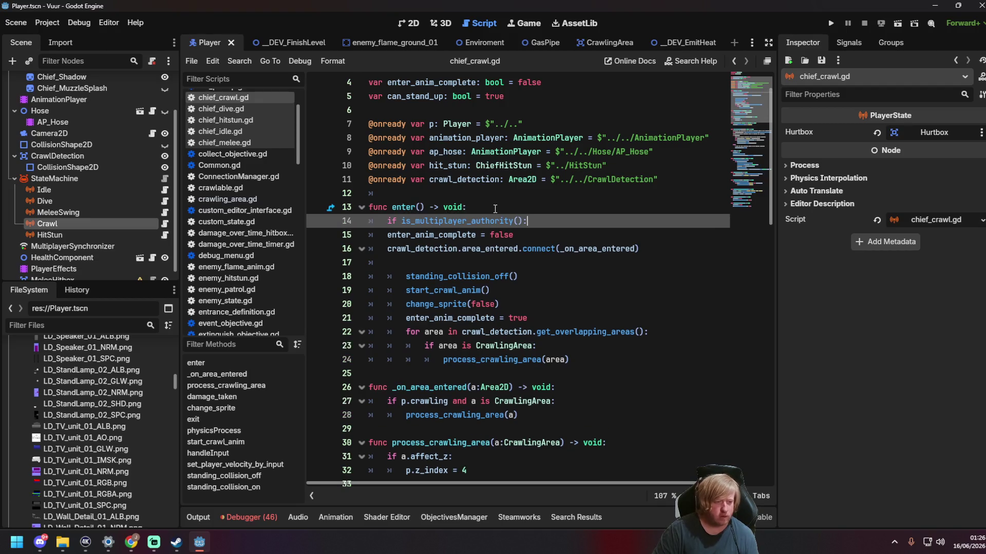
Step: Indent the rest of enter()'s body under the authority check and save chief_crawl.gd
{"action": "left_click_drag", "start_coordinate": [640, 249], "coordinate": [299, 235]}
{"action": "key", "text": "Tab"}
{"action": "left_click", "coordinate": [410, 262]}
{"action": "key", "text": "BackSpace"}
{"action": "key", "text": "BackSpace"}
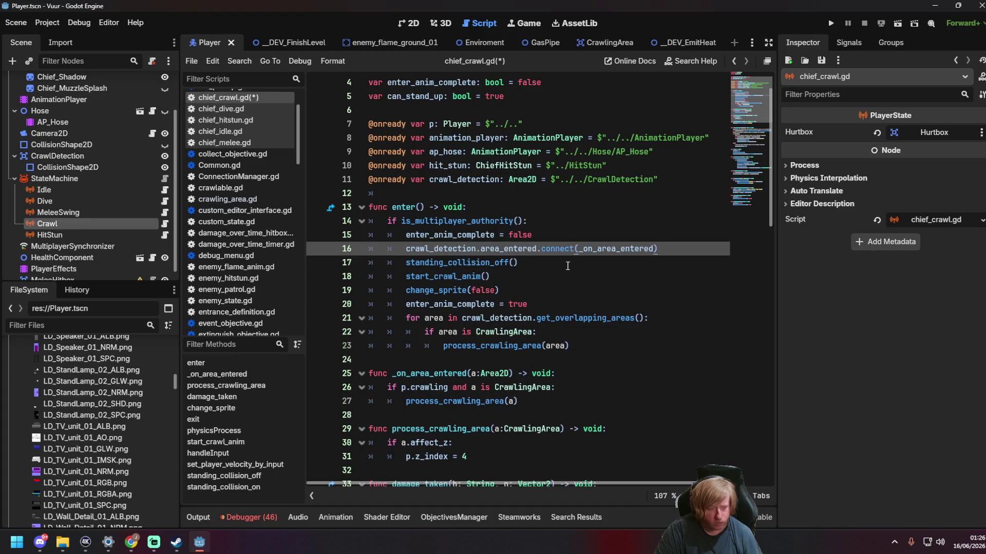
{"action": "left_click", "coordinate": [564, 265]}
{"action": "key", "text": "ctrl+s"}
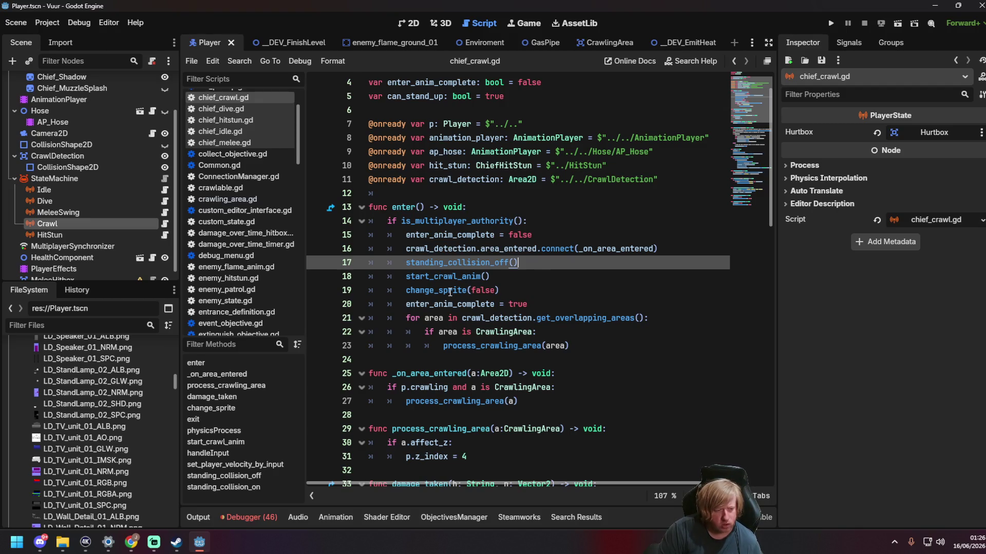
Step: Jump from the change_sprite call to its function definition
{"action": "mouse_move", "coordinate": [450, 292]}
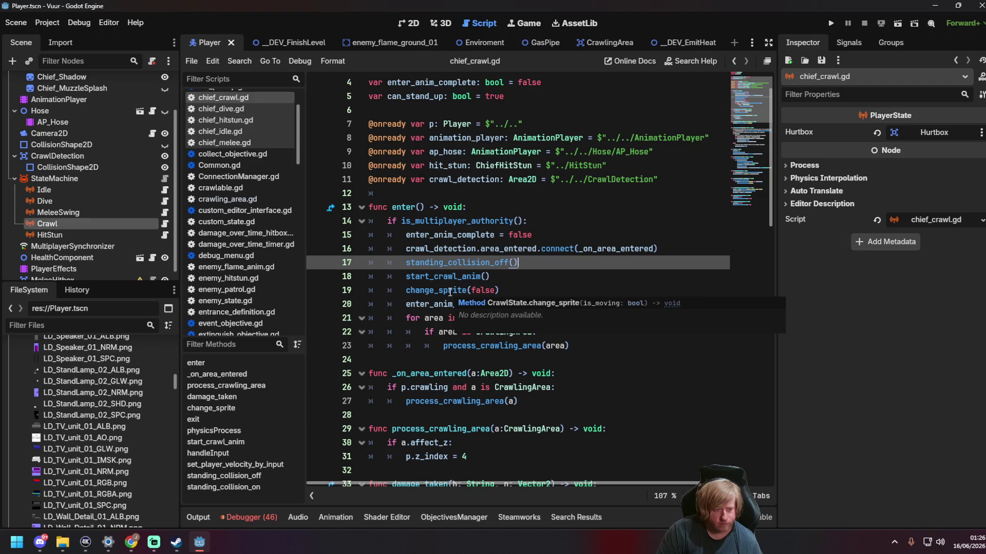
{"action": "left_click", "coordinate": [450, 292]}
{"action": "left_click", "coordinate": [441, 294], "text": "ctrl"}
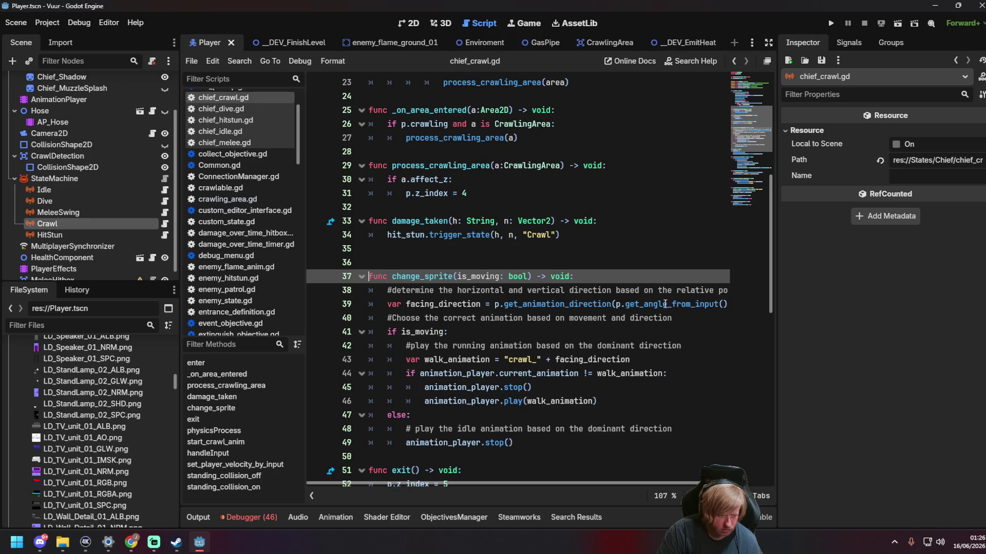
{"action": "left_click", "coordinate": [676, 318]}
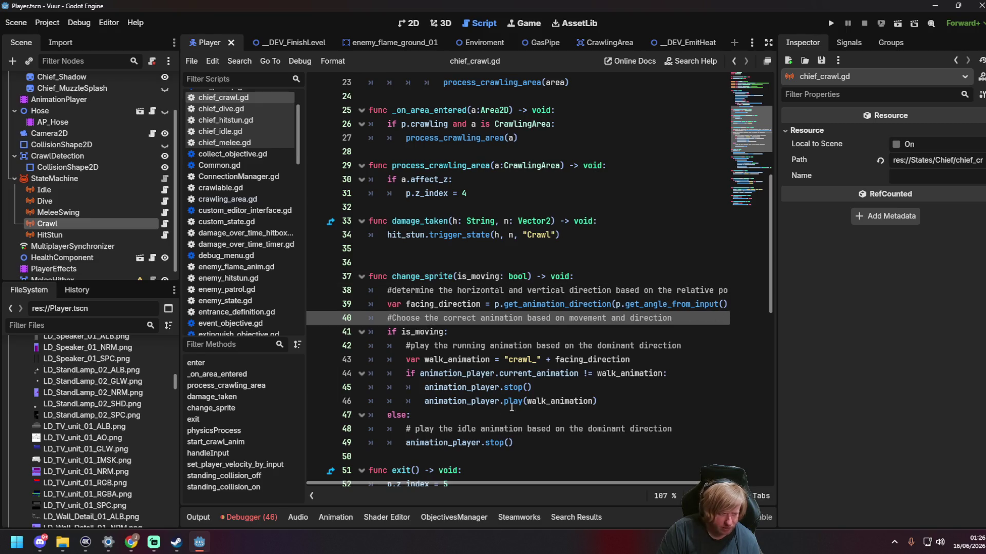
{"action": "left_click_drag", "start_coordinate": [606, 401], "coordinate": [513, 401]}
{"action": "mouse_move", "coordinate": [451, 393]}
{"action": "left_mouse_down"}
{"action": "mouse_move", "coordinate": [424, 387]}
{"action": "mouse_move", "coordinate": [522, 401]}
{"action": "mouse_move", "coordinate": [620, 399]}
{"action": "left_mouse_up"}
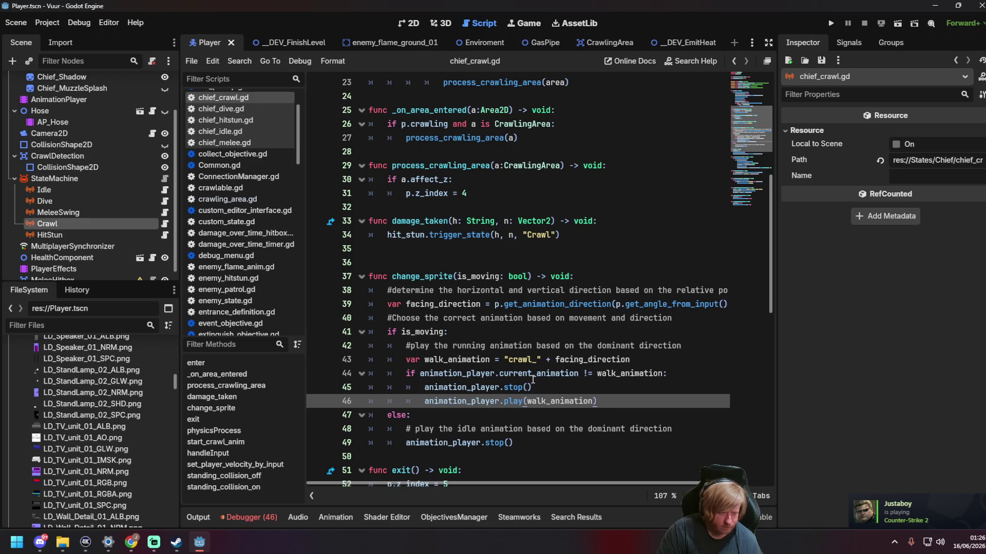
{"action": "mouse_move", "coordinate": [532, 378]}
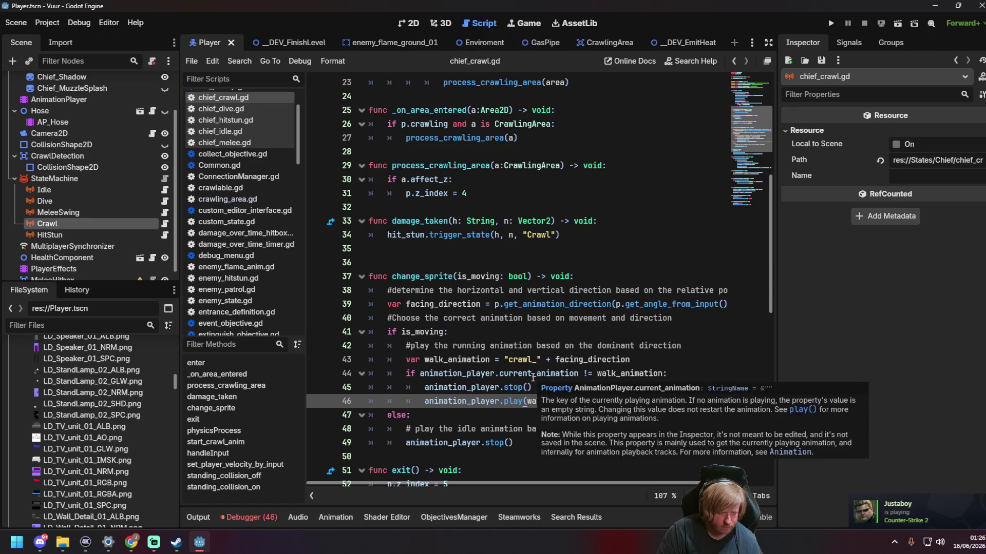
{"action": "scroll", "coordinate": [513, 372], "scroll_direction": "down", "scroll_amount": 2}
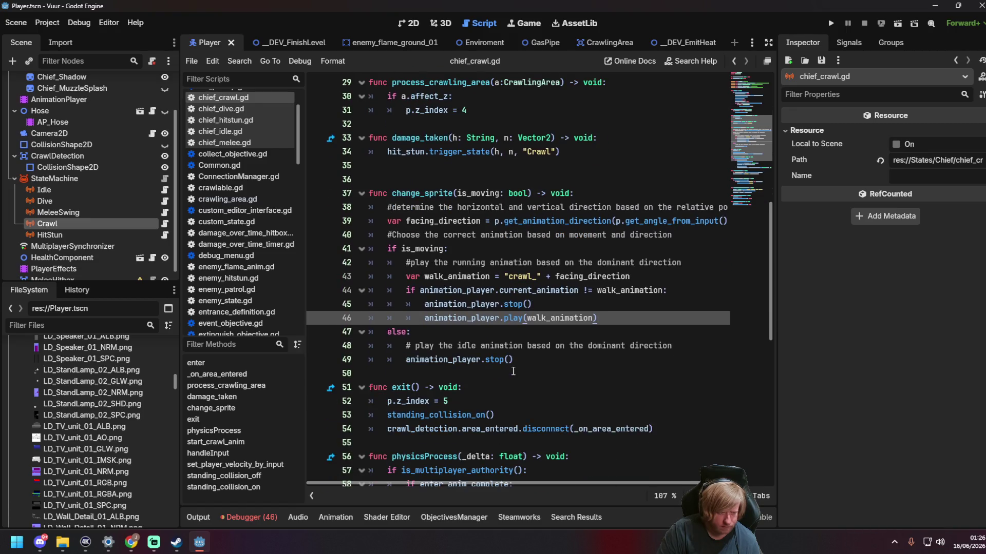
{"action": "left_click", "coordinate": [529, 360]}
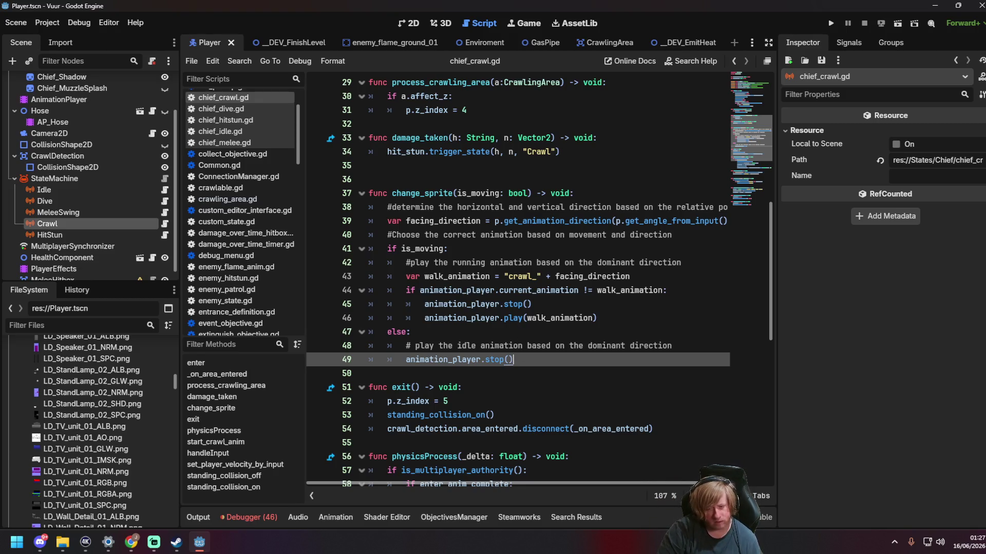
{"action": "scroll", "coordinate": [614, 257], "scroll_direction": "up", "scroll_amount": 4}
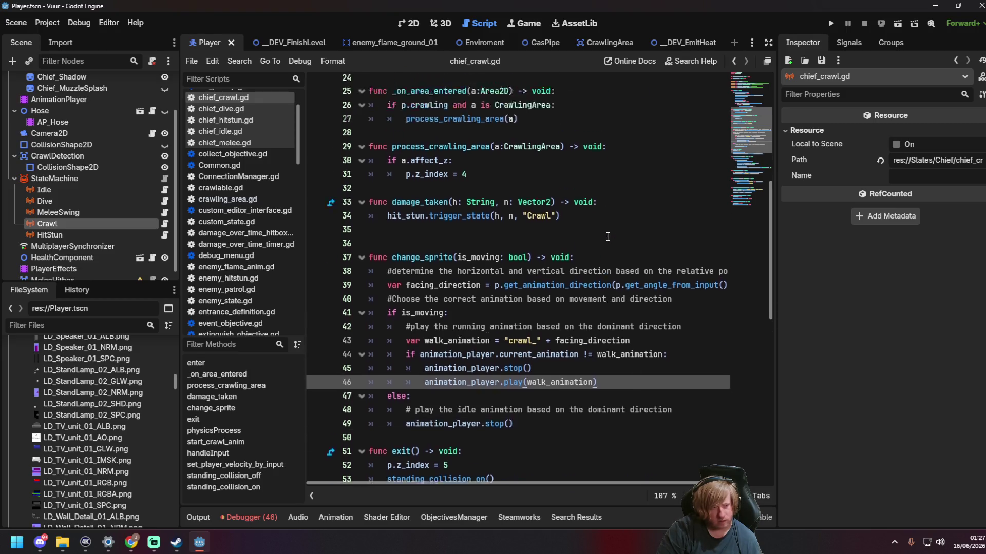
{"action": "key", "text": "ctrl+a"}
{"action": "scroll", "coordinate": [612, 268], "scroll_direction": "down", "scroll_amount": 4}
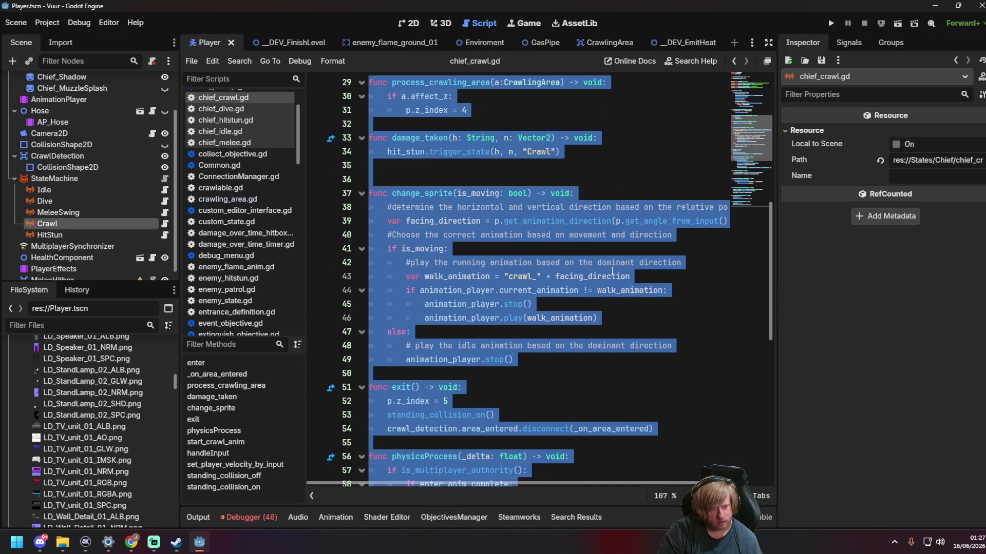
{"action": "left_click", "coordinate": [612, 268]}
{"action": "scroll", "coordinate": [613, 268], "scroll_direction": "down", "scroll_amount": 3}
{"action": "key", "text": "alt+Tab"}
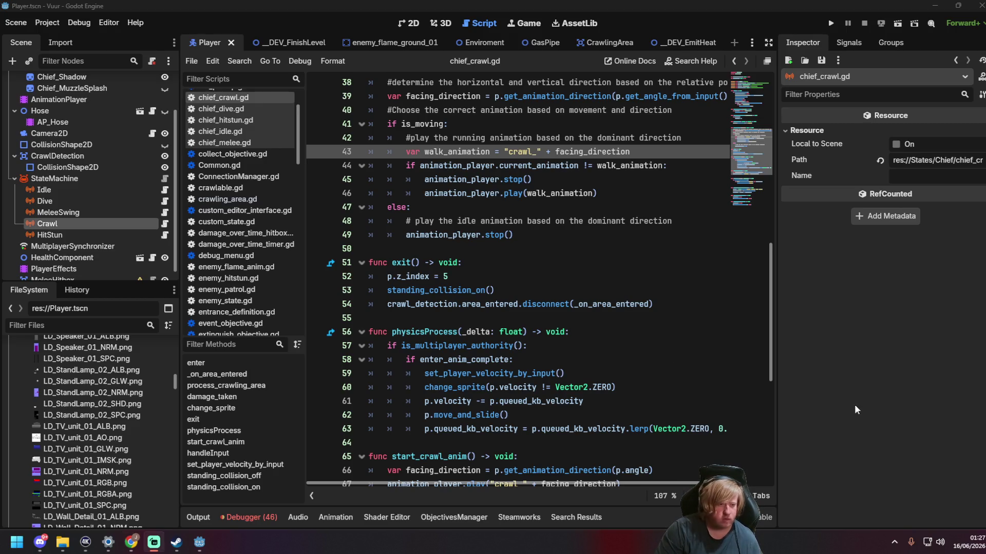
{"action": "left_click", "coordinate": [558, 328]}
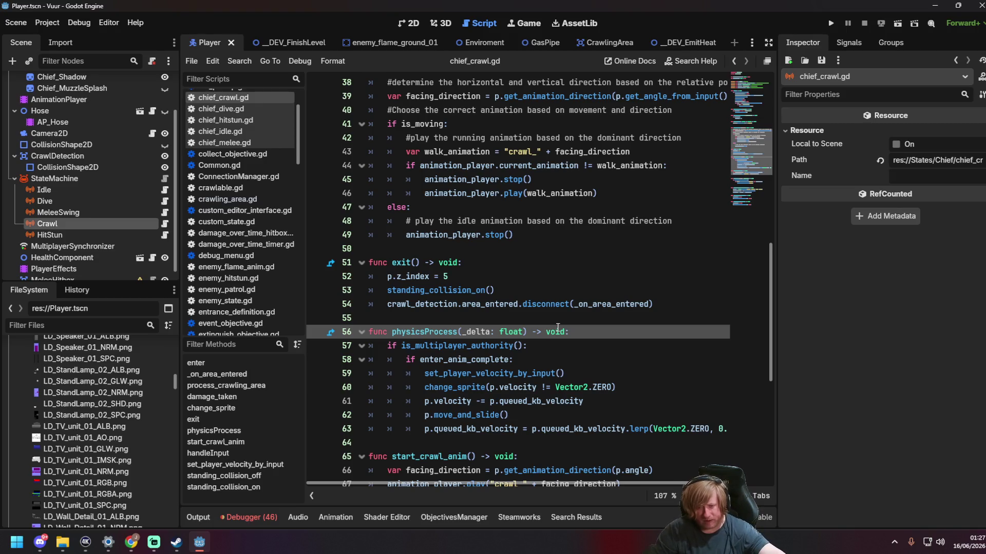
{"action": "scroll", "coordinate": [667, 393], "scroll_direction": "down", "scroll_amount": 5}
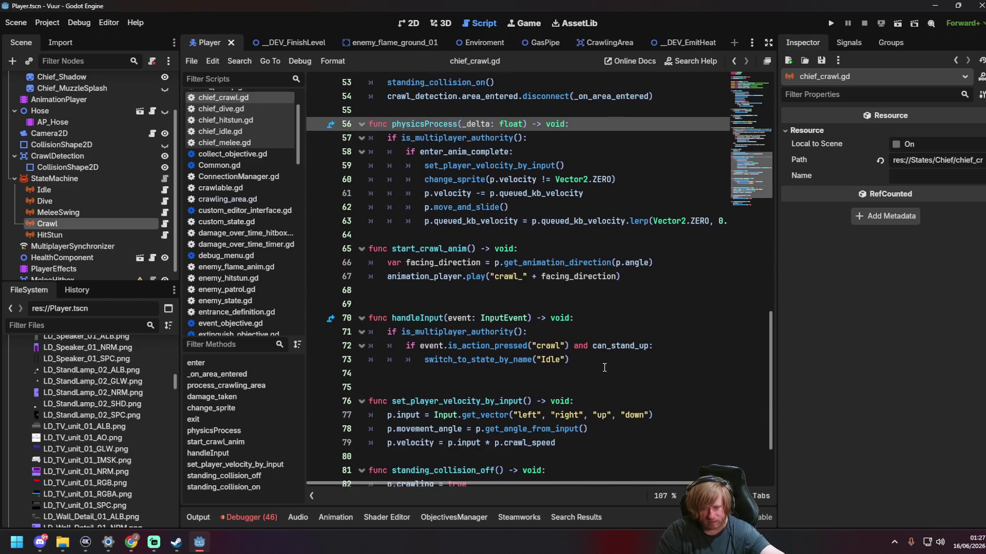
{"action": "scroll", "coordinate": [595, 367], "scroll_direction": "down", "scroll_amount": 2}
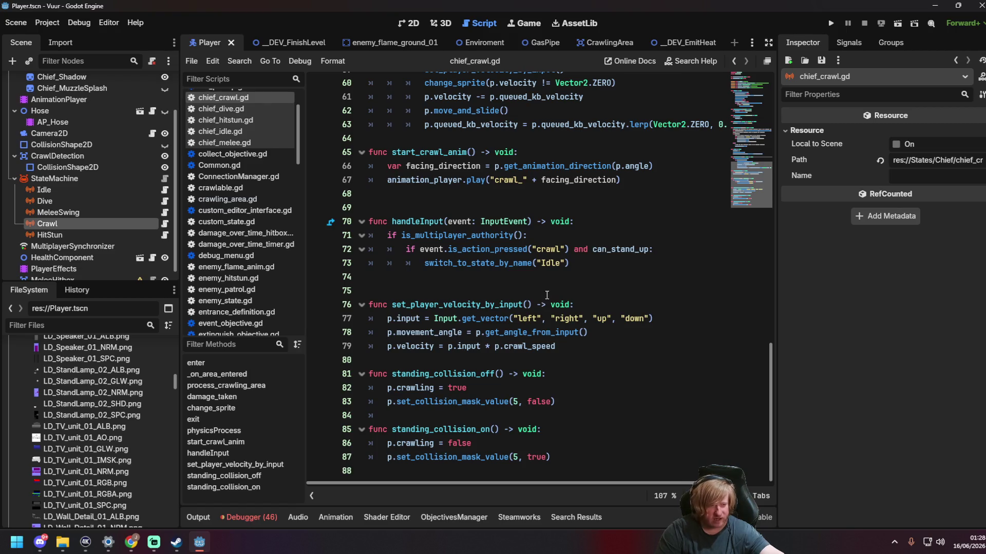
{"action": "left_click", "coordinate": [593, 268]}
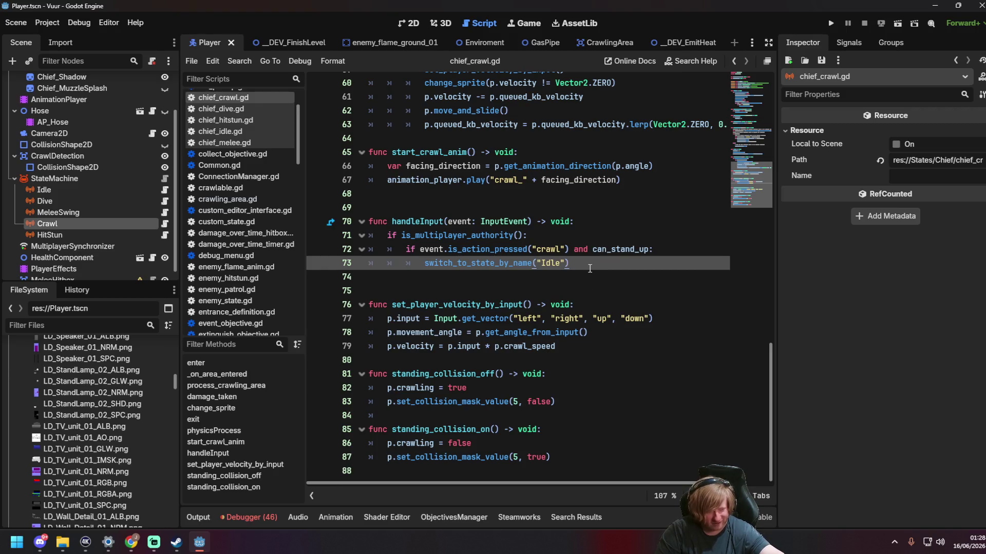
{"action": "scroll", "coordinate": [590, 269], "scroll_direction": "up", "scroll_amount": 2}
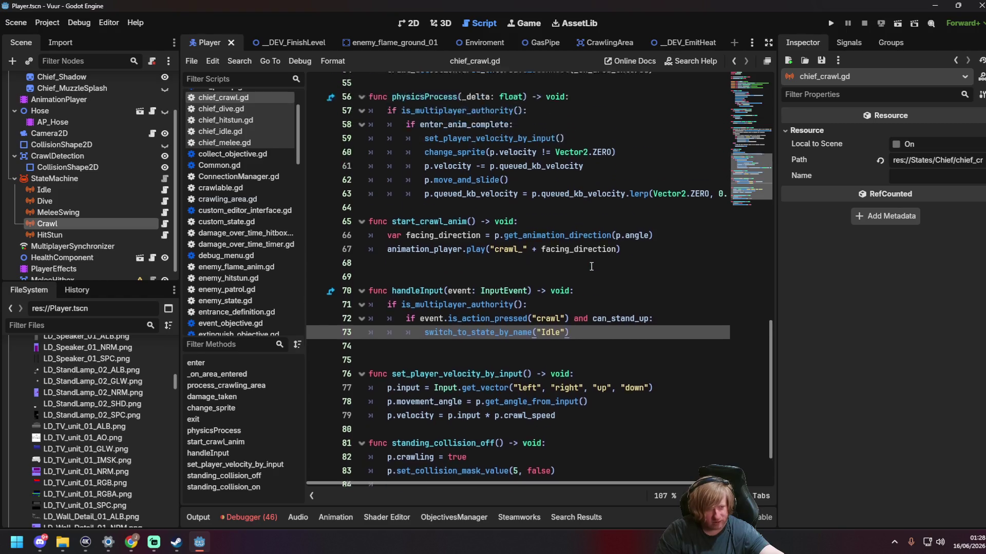
{"action": "scroll", "coordinate": [592, 267], "scroll_direction": "down", "scroll_amount": 1}
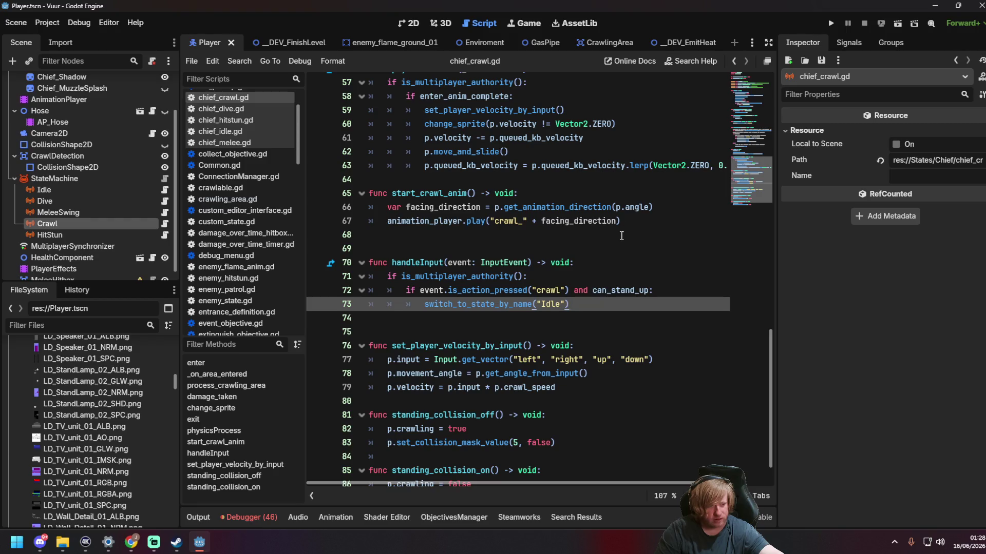
{"action": "scroll", "coordinate": [623, 233], "scroll_direction": "up", "scroll_amount": 4}
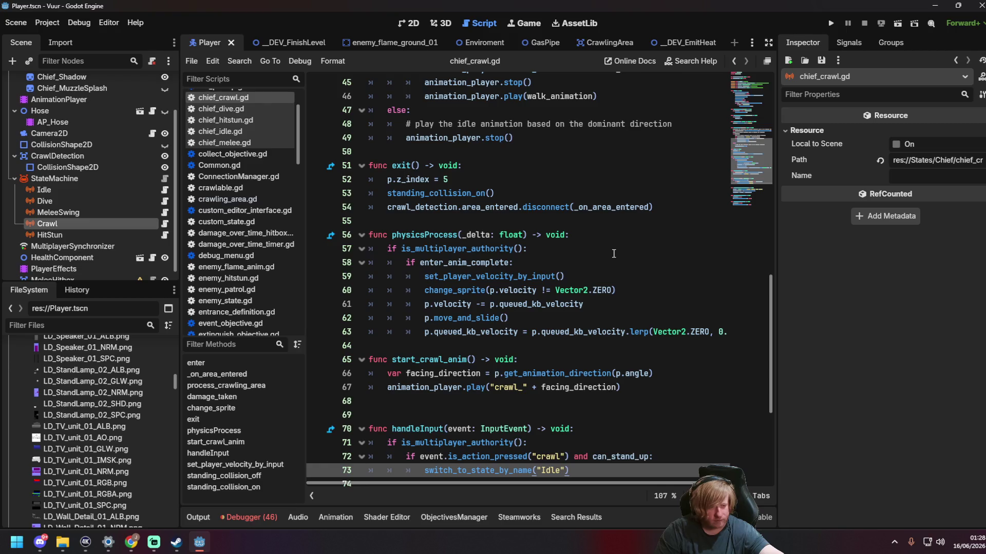
{"action": "scroll", "coordinate": [613, 254], "scroll_direction": "down", "scroll_amount": 2}
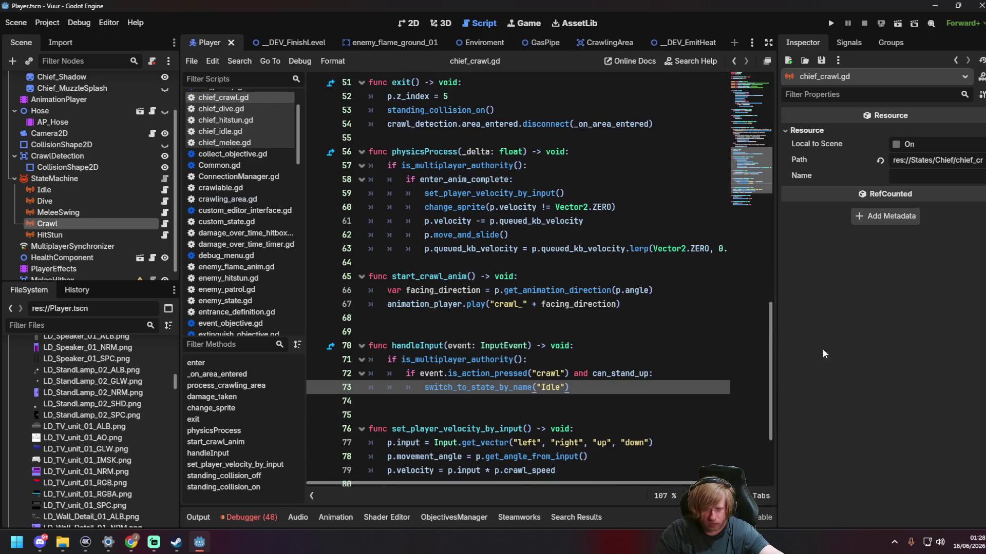
{"action": "key", "text": "alt+Tab"}
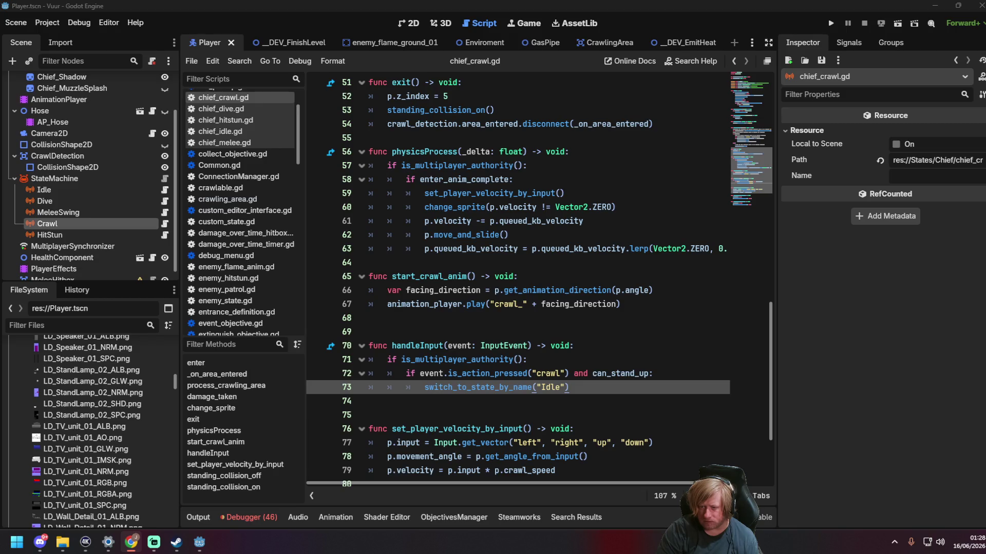
{"action": "scroll", "coordinate": [520, 228], "scroll_direction": "up", "scroll_amount": 15}
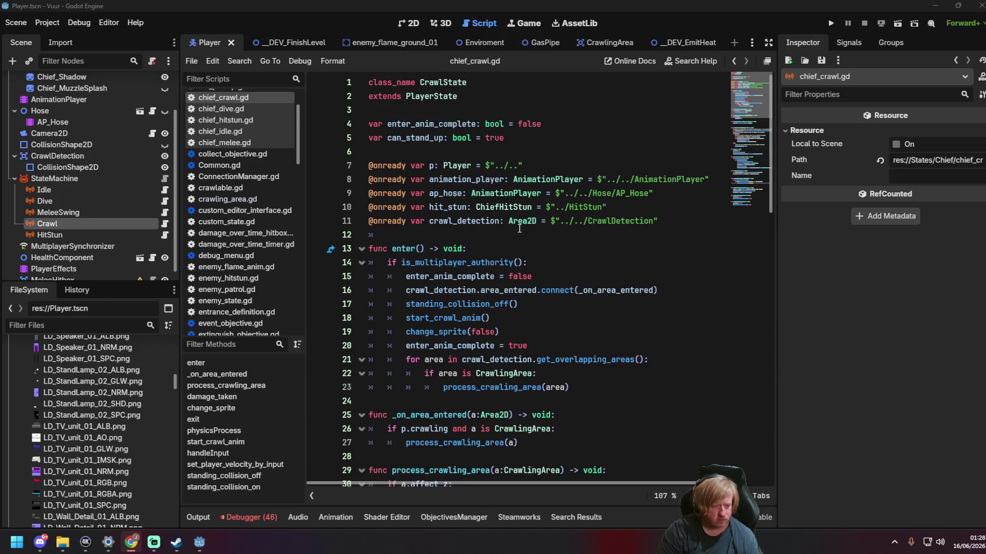
Step: Move the is_multiplayer_authority() check from the top of enter() to below the setup code
{"action": "scroll", "coordinate": [519, 228], "scroll_direction": "down", "scroll_amount": 1}
{"action": "left_click_drag", "start_coordinate": [388, 221], "coordinate": [544, 222]}
{"action": "key", "text": "ctrl+c"}
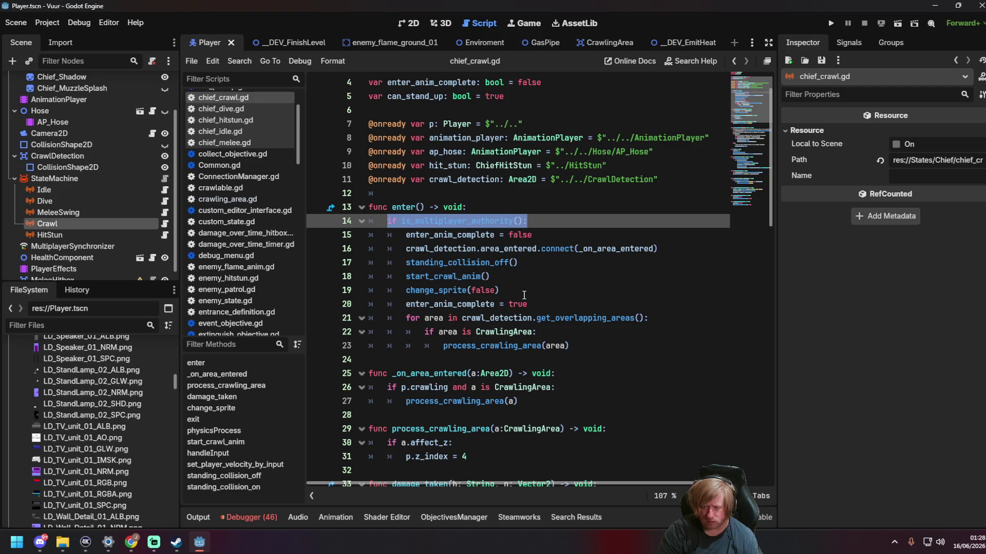
{"action": "key", "text": "BackSpace"}
{"action": "left_click", "coordinate": [543, 303]}
{"action": "key", "text": "Return"}
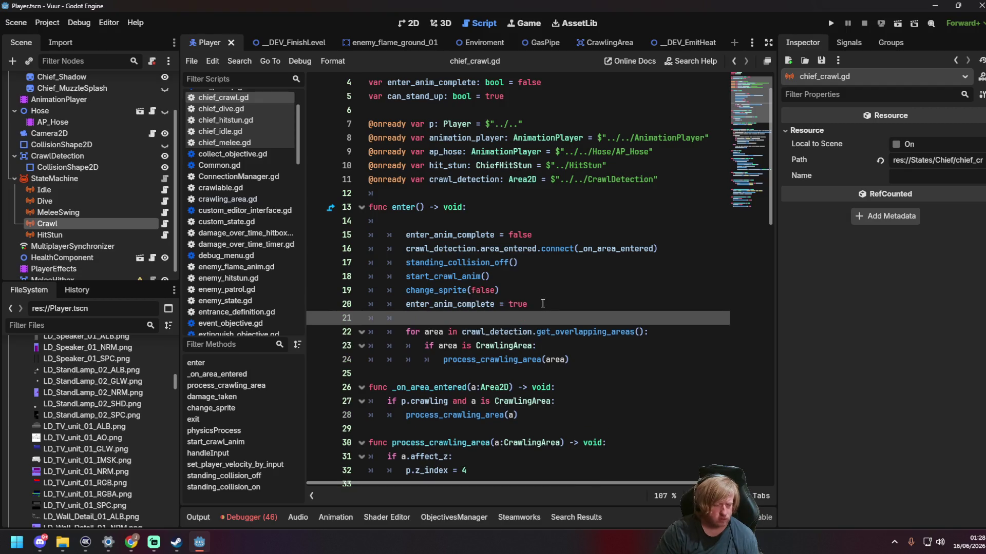
{"action": "key", "text": "ctrl+v"}
Step: Move the area_entered connection line under the authority check
{"action": "scroll", "coordinate": [521, 292], "scroll_direction": "up", "scroll_amount": 1}
{"action": "left_click_drag", "start_coordinate": [405, 290], "coordinate": [678, 290]}
{"action": "key", "text": "ctrl+x"}
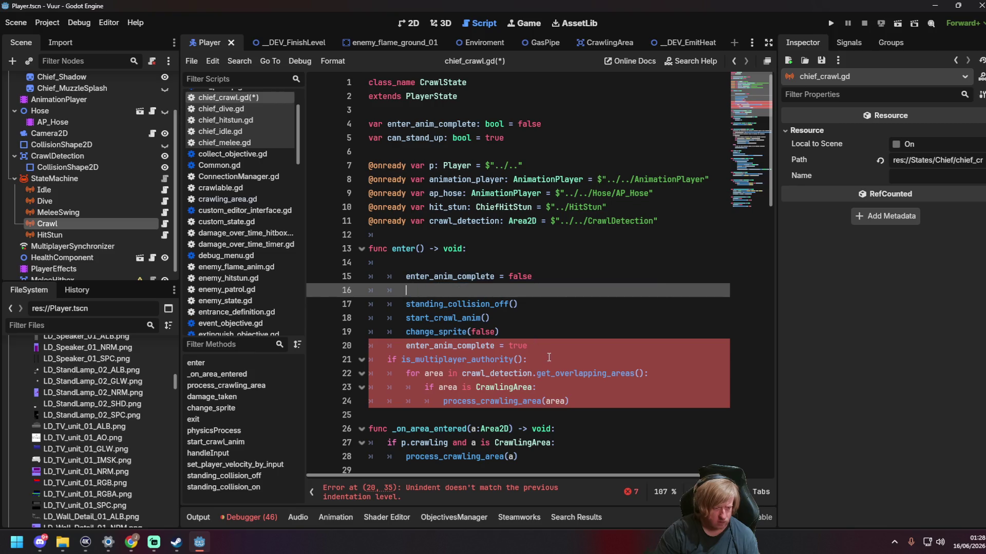
{"action": "left_click", "coordinate": [549, 358]}
{"action": "key", "text": "Return"}
{"action": "key", "text": "ctrl+v"}
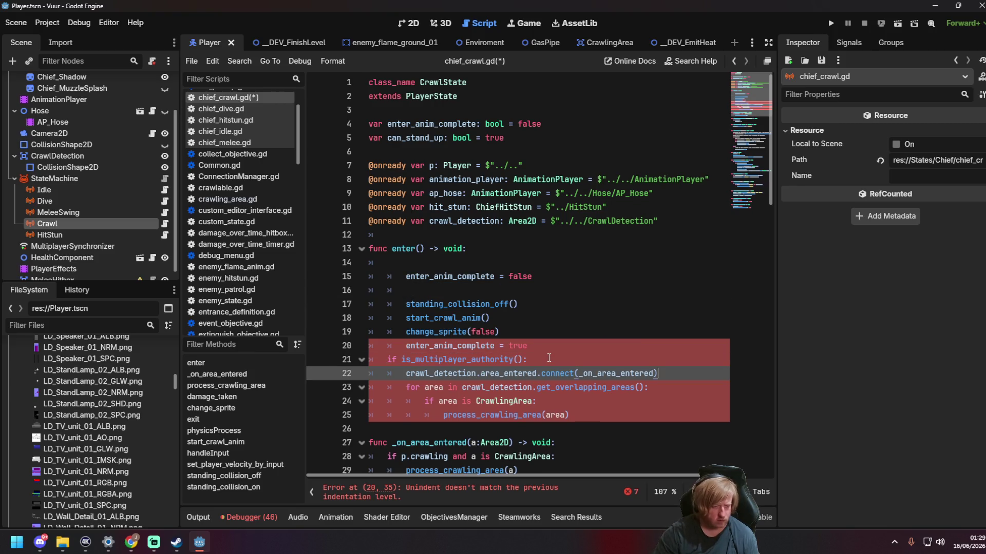
Step: Un-indent the setup lines, delete leftover empty lines, and save chief_crawl.gd
{"action": "mouse_move", "coordinate": [467, 327]}
{"action": "left_mouse_down"}
{"action": "mouse_move", "coordinate": [334, 274]}
{"action": "mouse_move", "coordinate": [414, 277]}
{"action": "left_mouse_up"}
{"action": "key", "text": "shift+Tab"}
{"action": "left_click", "coordinate": [411, 289]}
{"action": "key", "text": "BackSpace"}
{"action": "key", "text": "BackSpace"}
{"action": "key", "text": "Down"}
{"action": "key", "text": "Down"}
{"action": "left_click", "coordinate": [426, 265]}
{"action": "key", "text": "BackSpace"}
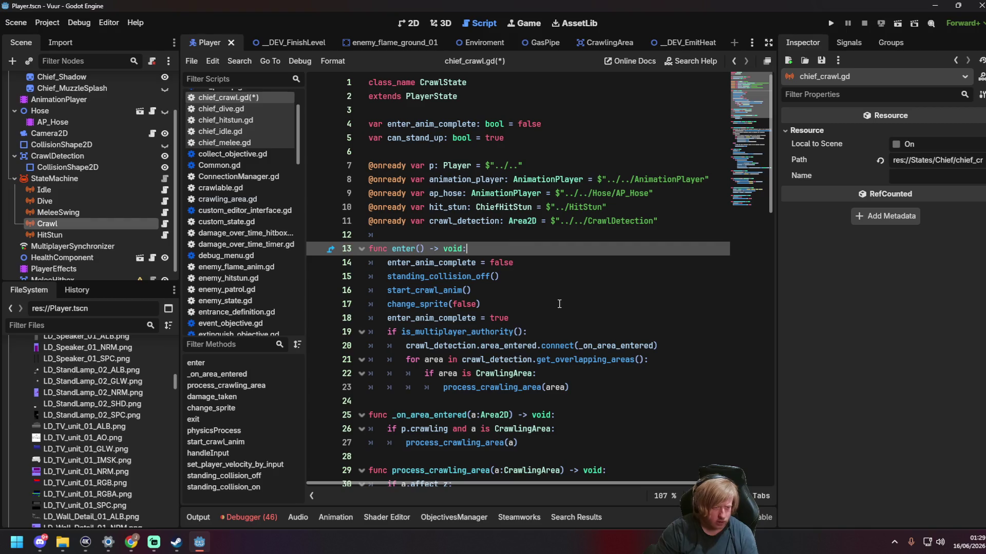
{"action": "left_click", "coordinate": [559, 304]}
{"action": "key", "text": "ctrl+s"}
{"action": "left_click", "coordinate": [316, 45]}
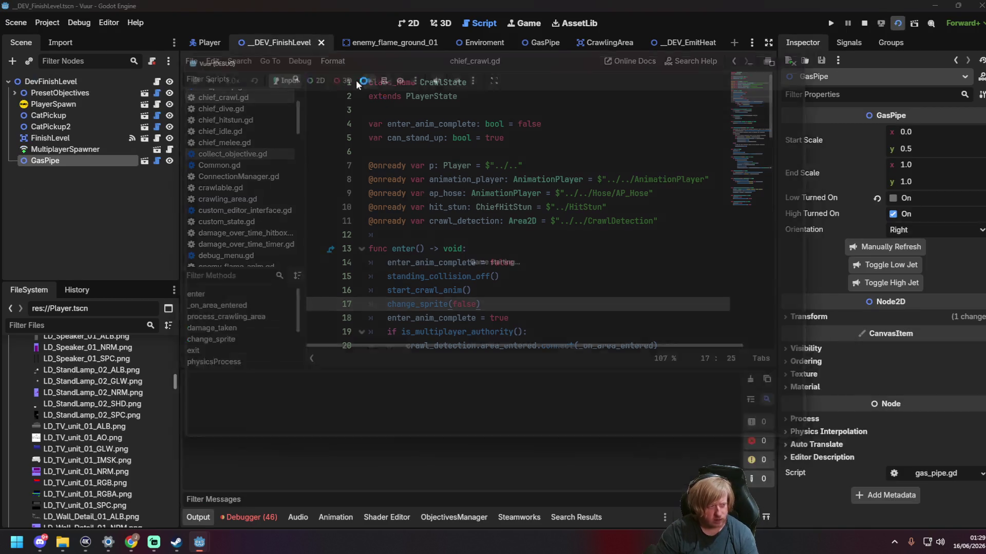
Step: Run DEV_FinishLevel with F6, start a server in one game window and join from the other
{"action": "key", "text": "F6"}
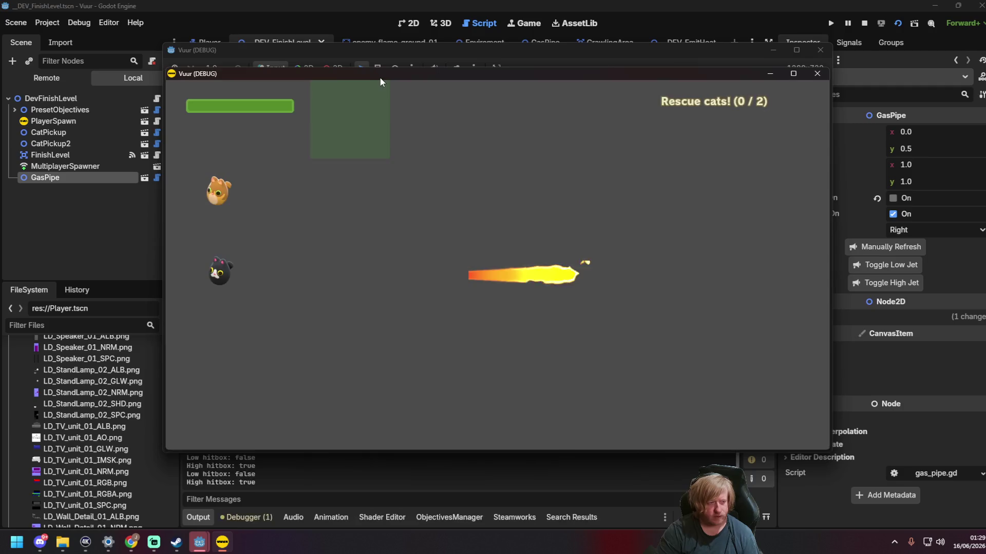
{"action": "left_click_drag", "start_coordinate": [435, 60], "coordinate": [150, 45]}
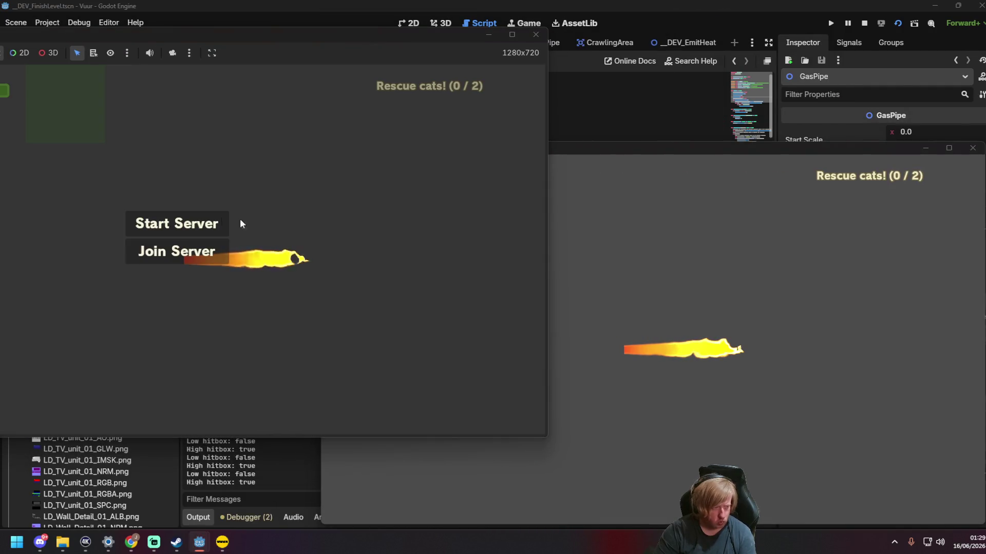
{"action": "left_click", "coordinate": [234, 221]}
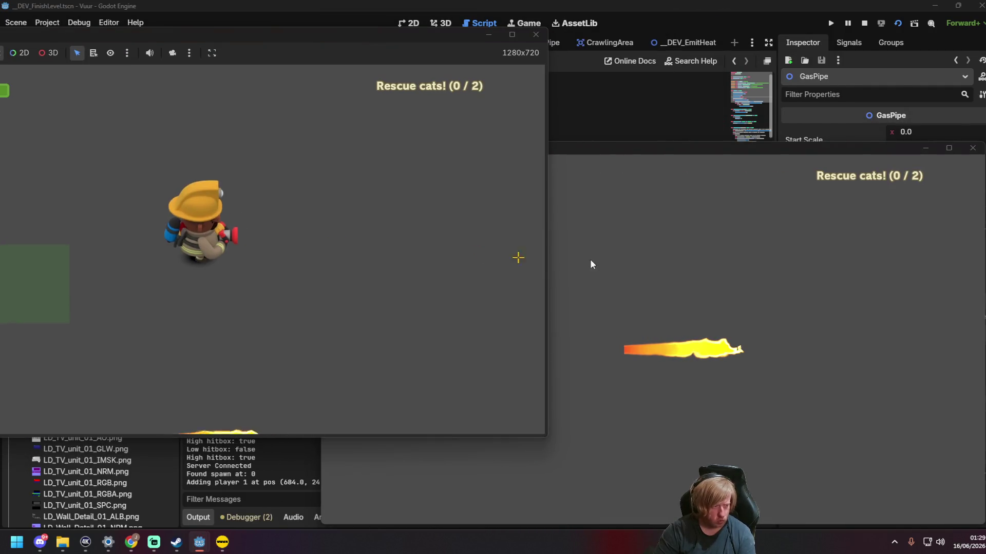
{"action": "left_click", "coordinate": [635, 144]}
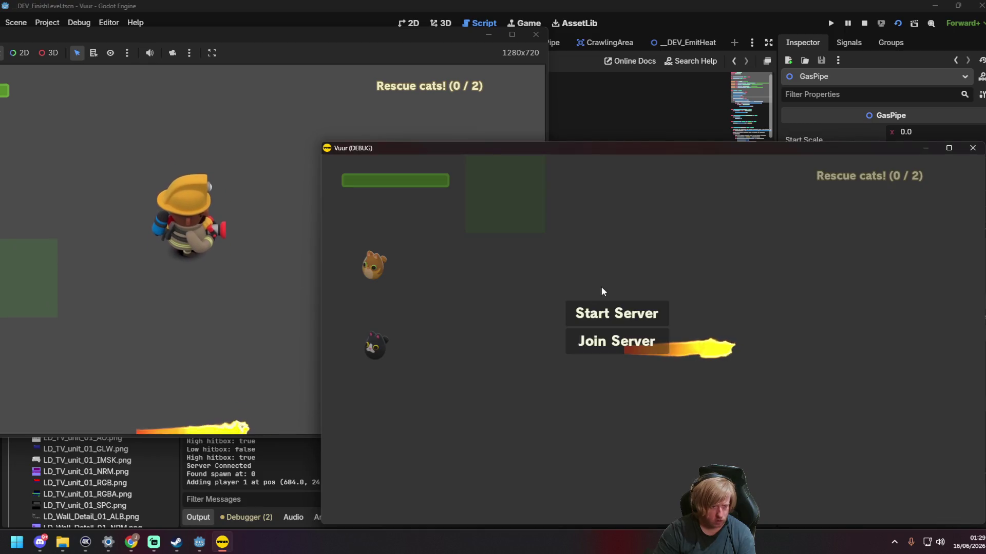
{"action": "left_click", "coordinate": [616, 341]}
Step: Walk the client firefighter down-right, then make the host firefighter crawl with C
{"action": "key", "text": "s"}
{"action": "key", "text": "d"}
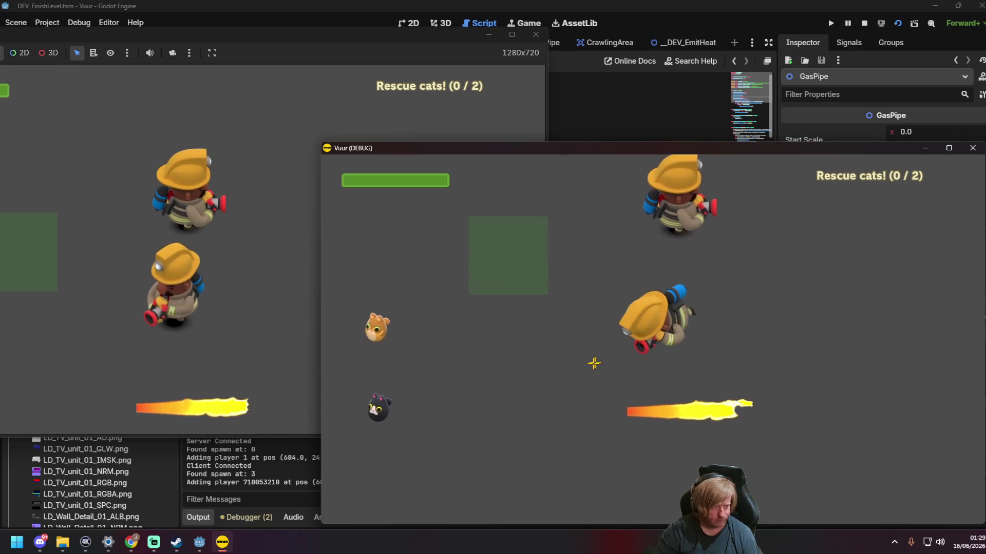
{"action": "left_click", "coordinate": [243, 228]}
{"action": "key", "text": "c"}
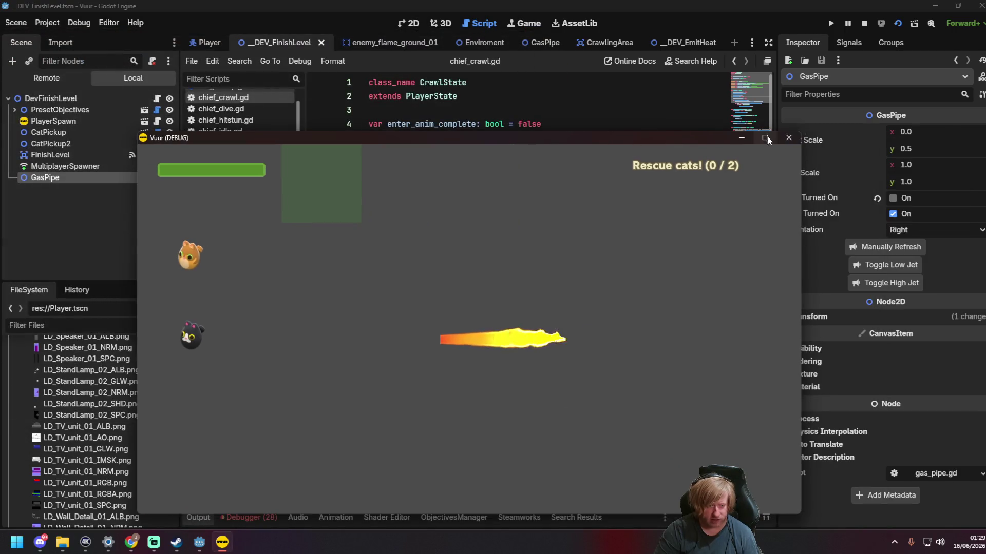
Step: Save chief_crawl.gd and the scene with Ctrl+S, then bring up the DEV_EmitHeat scene
{"action": "scroll", "coordinate": [623, 159], "scroll_direction": "down", "scroll_amount": 3}
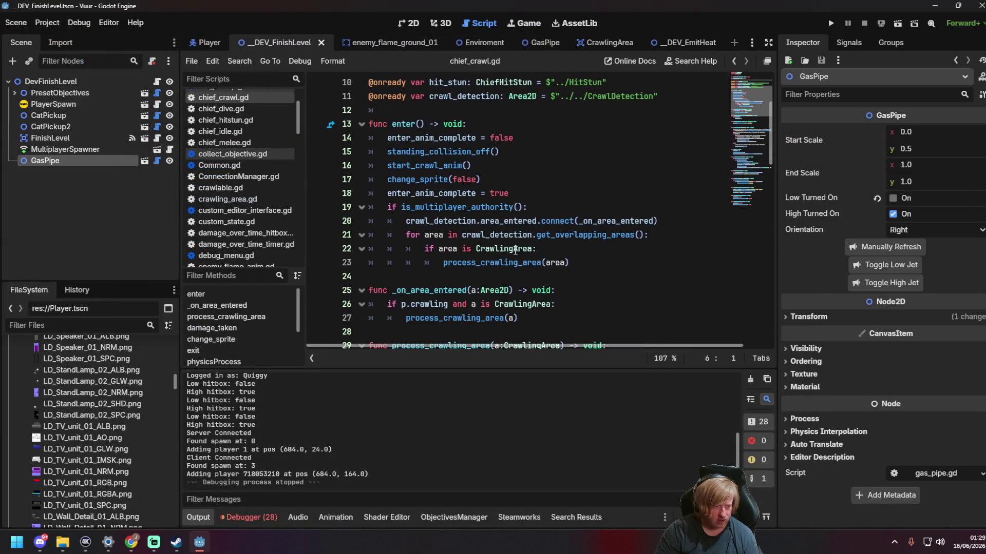
{"action": "left_click", "coordinate": [545, 209]}
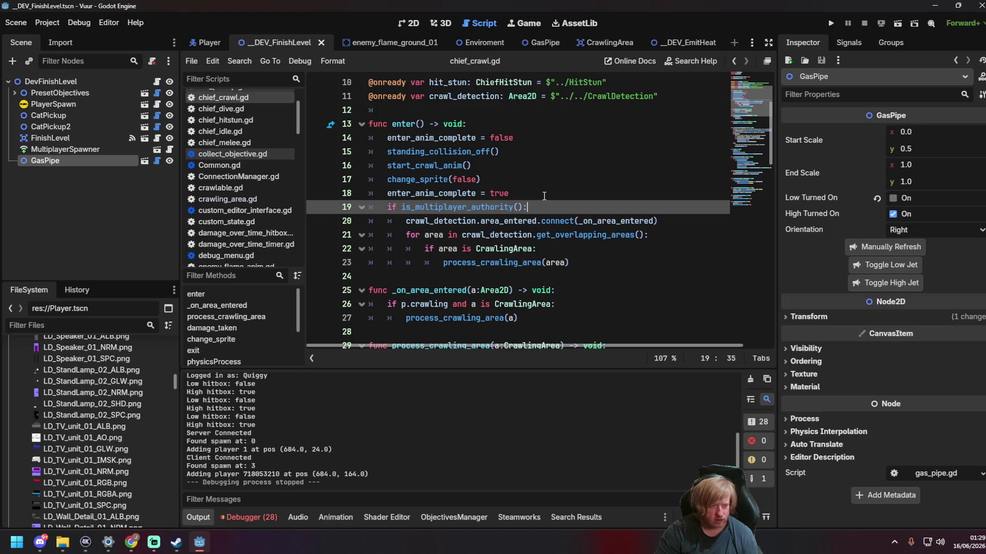
{"action": "left_click", "coordinate": [544, 195]}
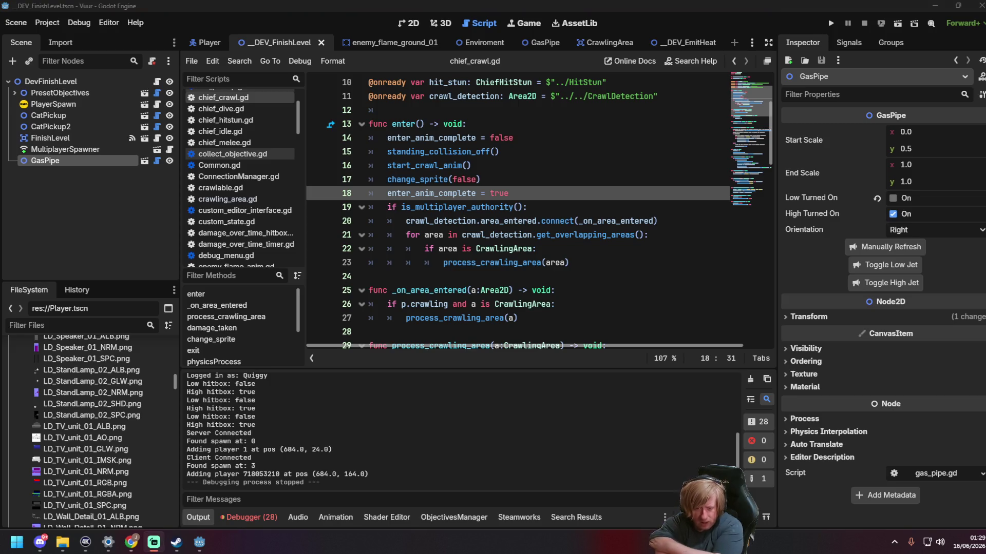
{"action": "key", "text": "ctrl+s"}
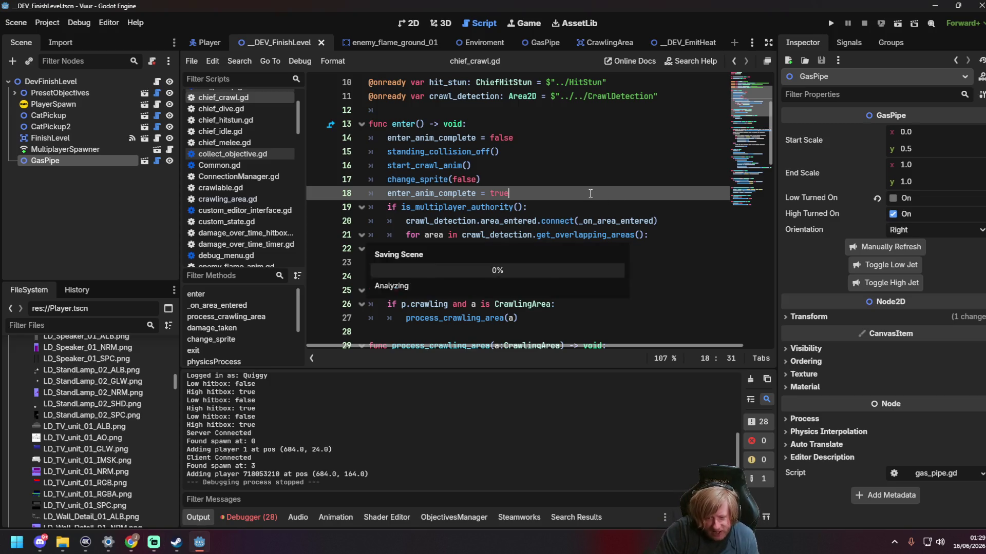
{"action": "left_click", "coordinate": [576, 163]}
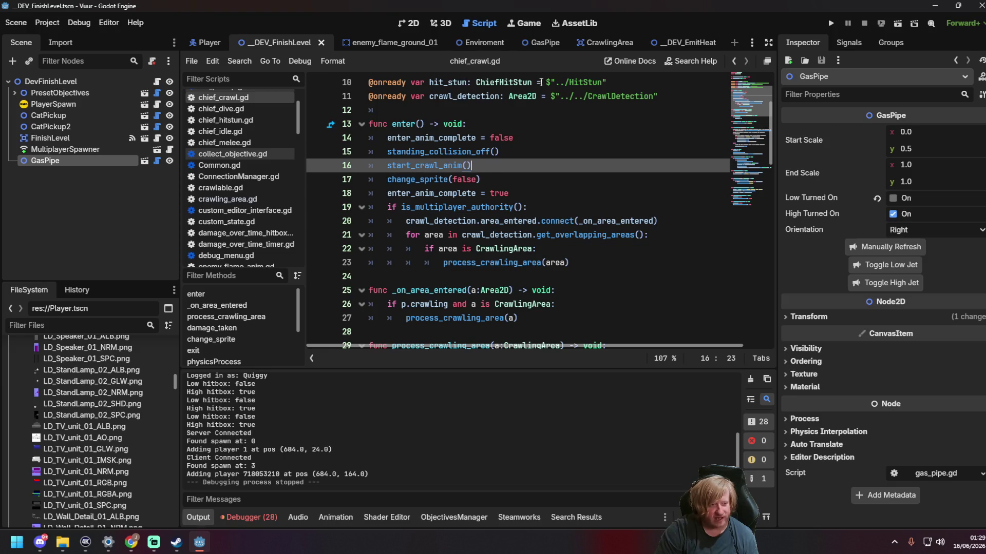
{"action": "left_click", "coordinate": [662, 44]}
{"action": "left_click", "coordinate": [491, 193]}
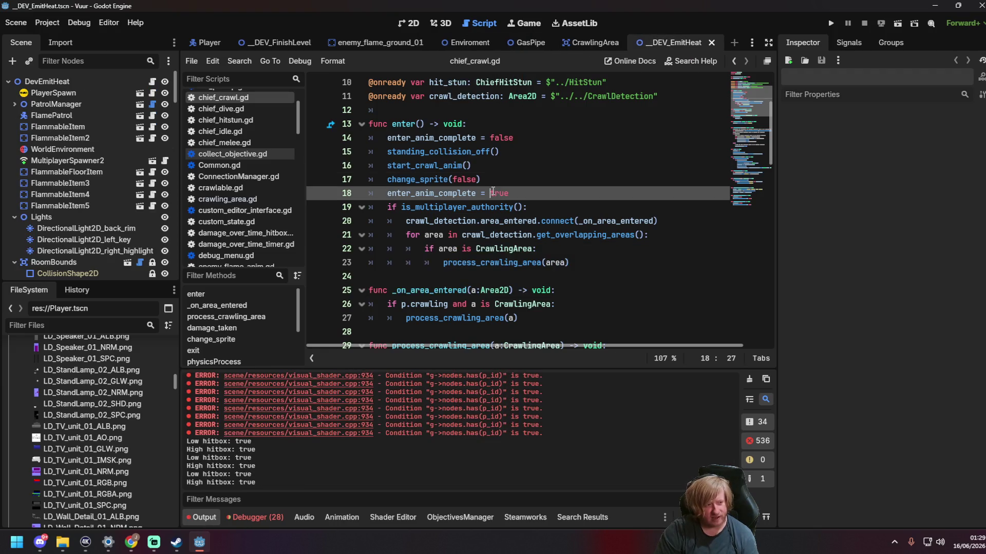
Step: Keep multiple instances disabled in Debug > Customize Run Instances, then relaunch DEV_EmitHeat with F6
{"action": "key", "text": "F6"}
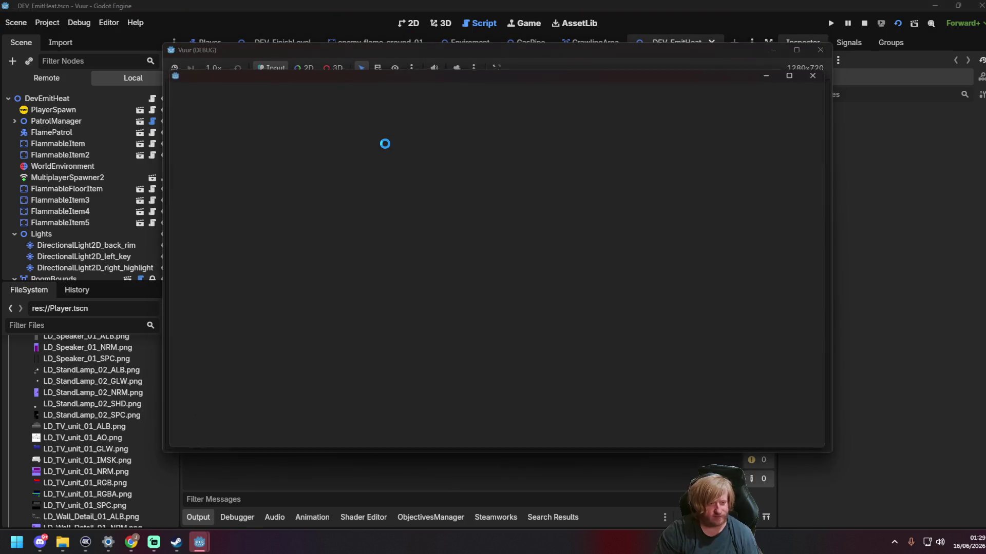
{"action": "left_click", "coordinate": [820, 75]}
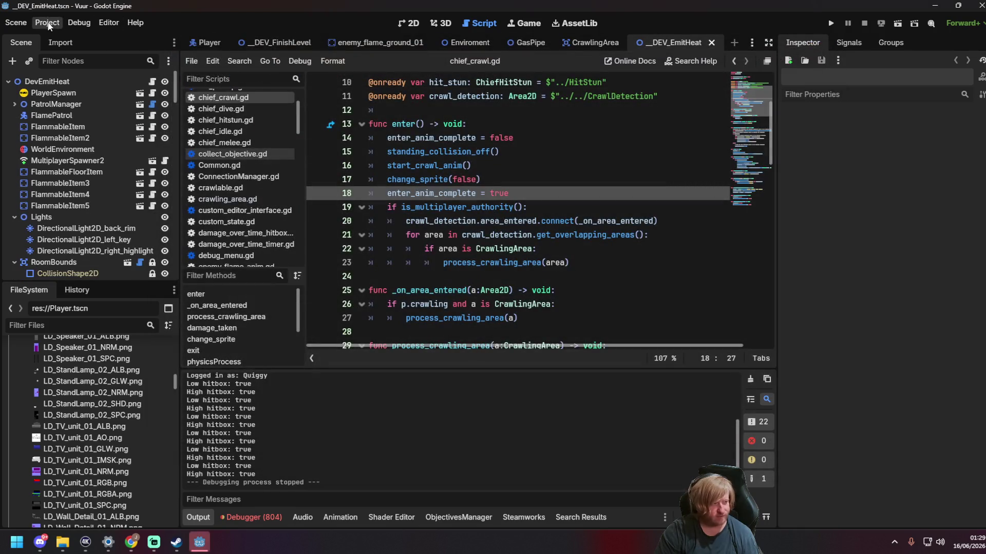
{"action": "left_click", "coordinate": [47, 23]}
{"action": "mouse_move", "coordinate": [95, 23]}
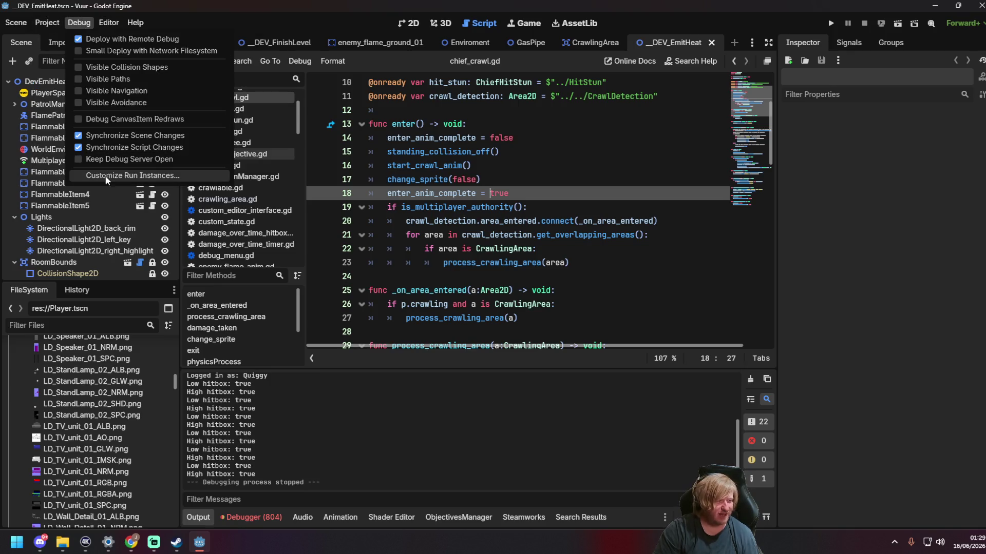
{"action": "left_click", "coordinate": [109, 177]}
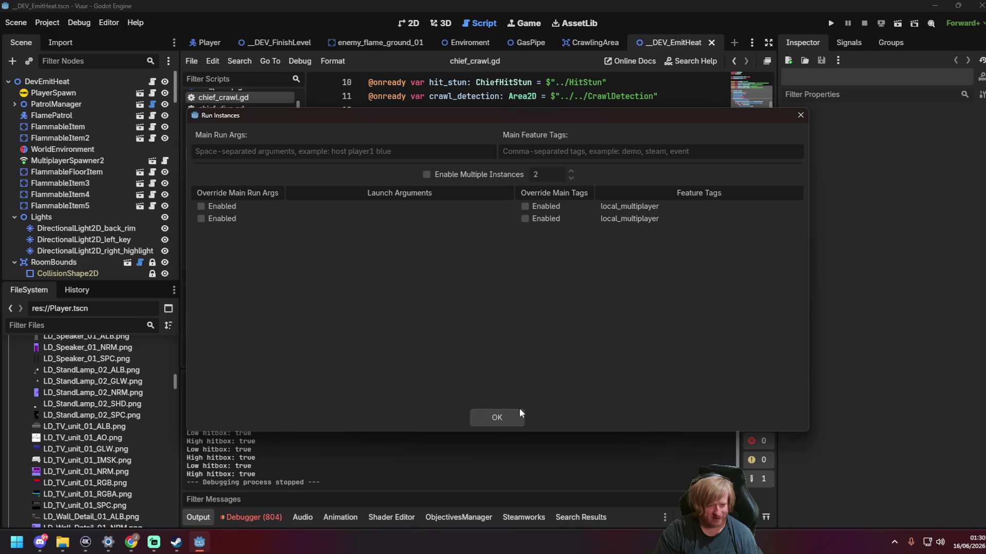
{"action": "left_click", "coordinate": [519, 414]}
{"action": "left_click", "coordinate": [494, 182]}
{"action": "key", "text": "F6"}
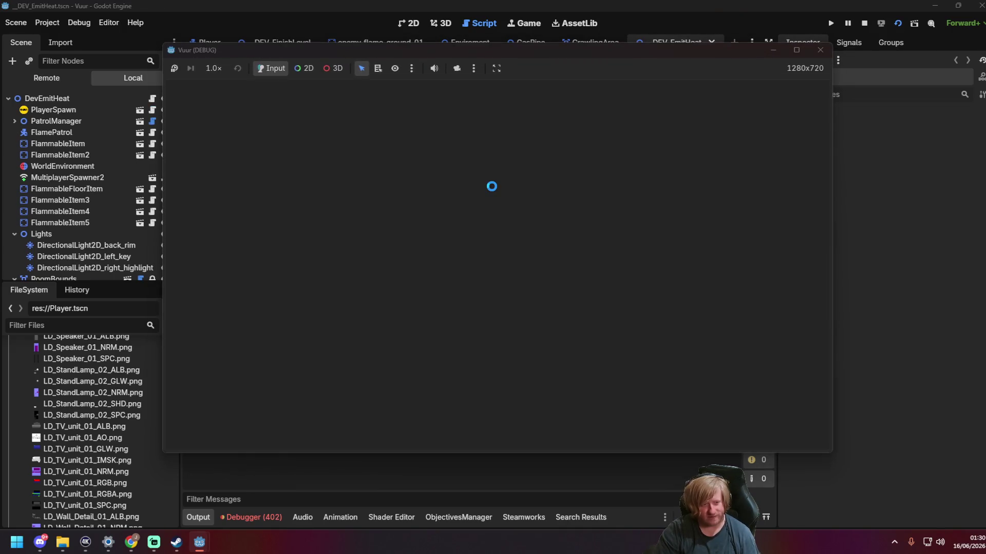
Step: Walk the firefighter toward the burning bookshelf and spray water at the flames
{"action": "key", "text": "a"}
{"action": "key", "text": "d"}
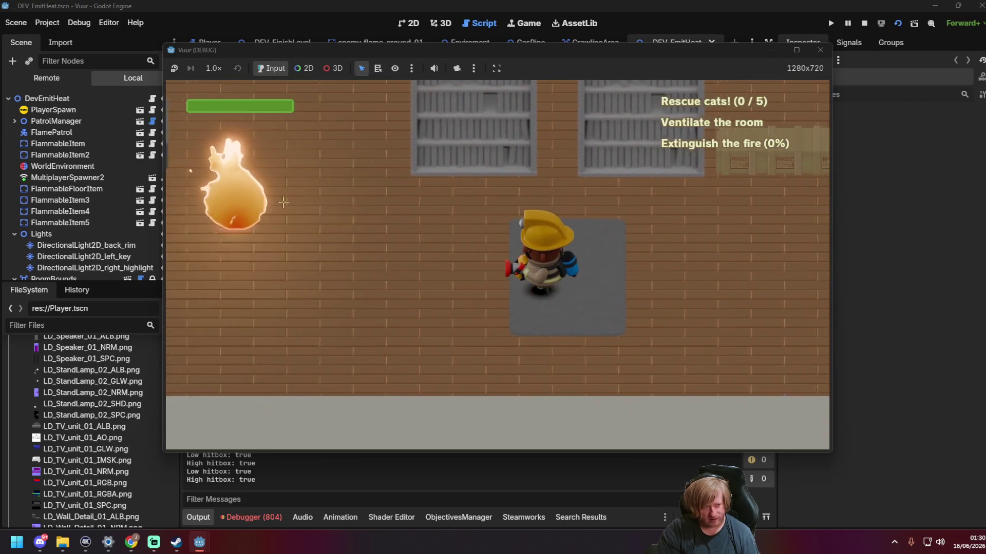
{"action": "key", "text": "w"}
{"action": "key", "text": "w"}
{"action": "mouse_move", "coordinate": [697, 220]}
{"action": "left_mouse_down"}
{"action": "mouse_move", "coordinate": [682, 247]}
{"action": "mouse_move", "coordinate": [719, 221]}
{"action": "mouse_move", "coordinate": [600, 154]}
{"action": "mouse_move", "coordinate": [704, 275]}
{"action": "mouse_move", "coordinate": [605, 154]}
{"action": "mouse_move", "coordinate": [638, 187]}
{"action": "mouse_move", "coordinate": [655, 96]}
{"action": "mouse_move", "coordinate": [565, 154]}
{"action": "mouse_move", "coordinate": [488, 134]}
{"action": "mouse_move", "coordinate": [360, 154]}
{"action": "left_mouse_up"}
{"action": "key", "text": "w"}
{"action": "key", "text": "w"}
{"action": "key", "text": "a"}
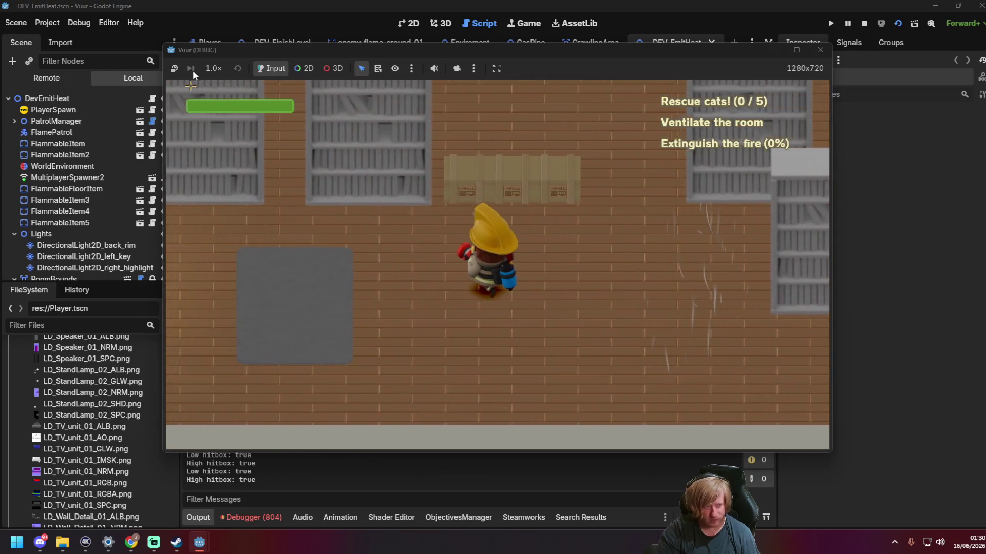
{"action": "key", "text": "w"}
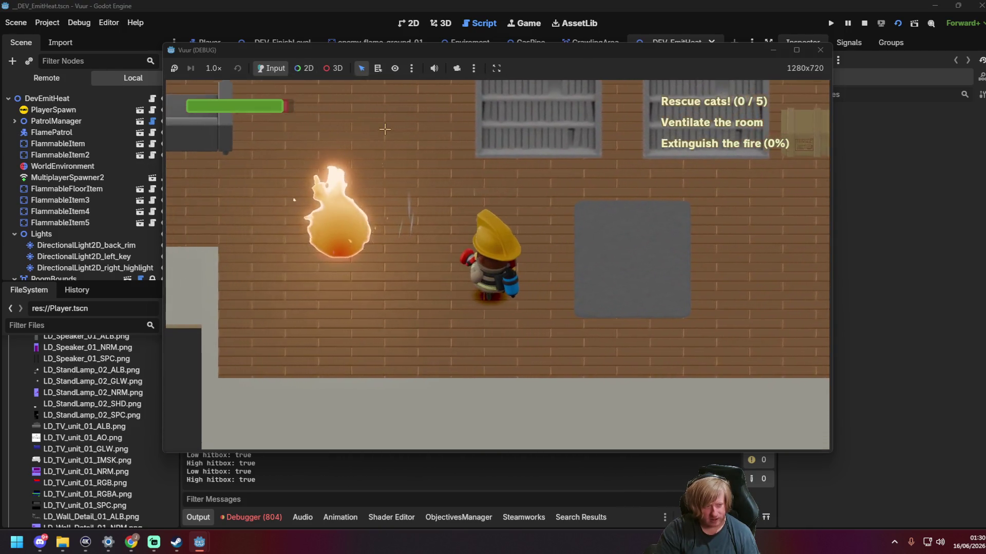
Step: Walk the firefighter around the room and over toward the crates
{"action": "key", "text": "s"}
{"action": "key", "text": "d"}
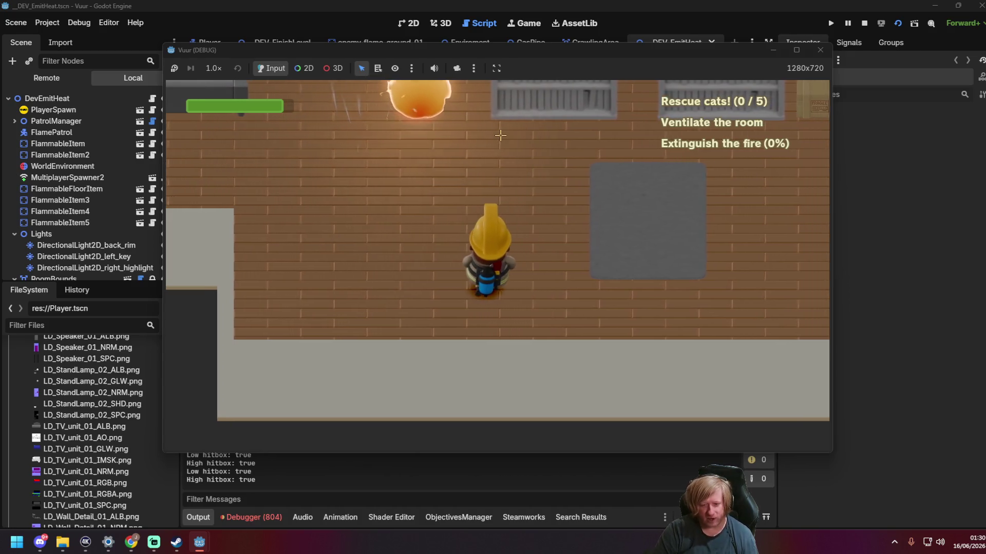
{"action": "key", "text": "w"}
{"action": "key", "text": "a"}
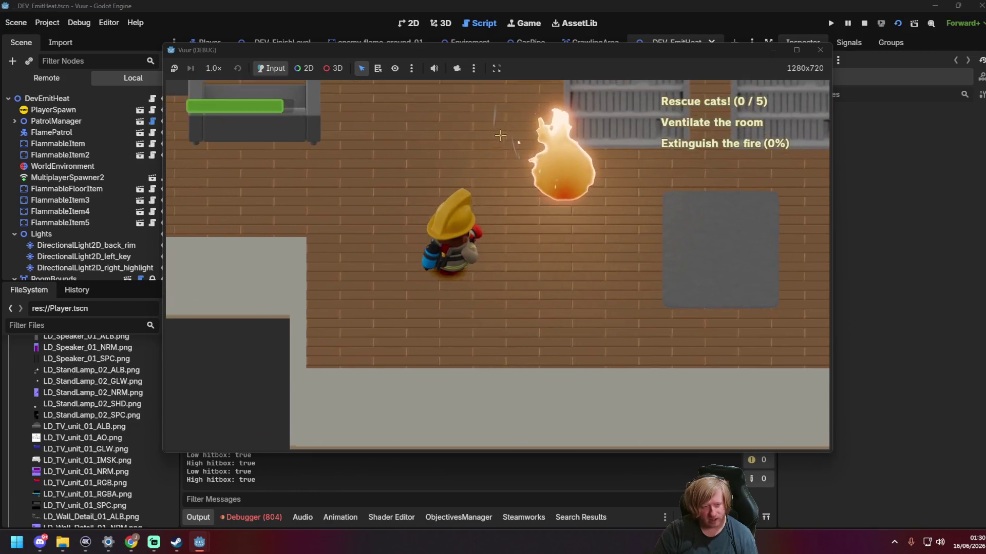
{"action": "key", "text": "d"}
{"action": "key", "text": "w"}
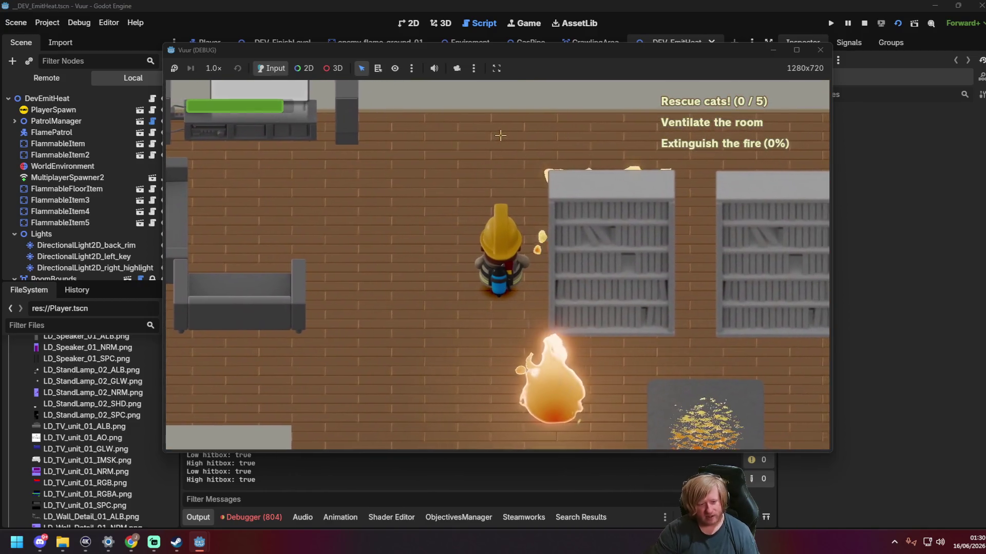
{"action": "key", "text": "d"}
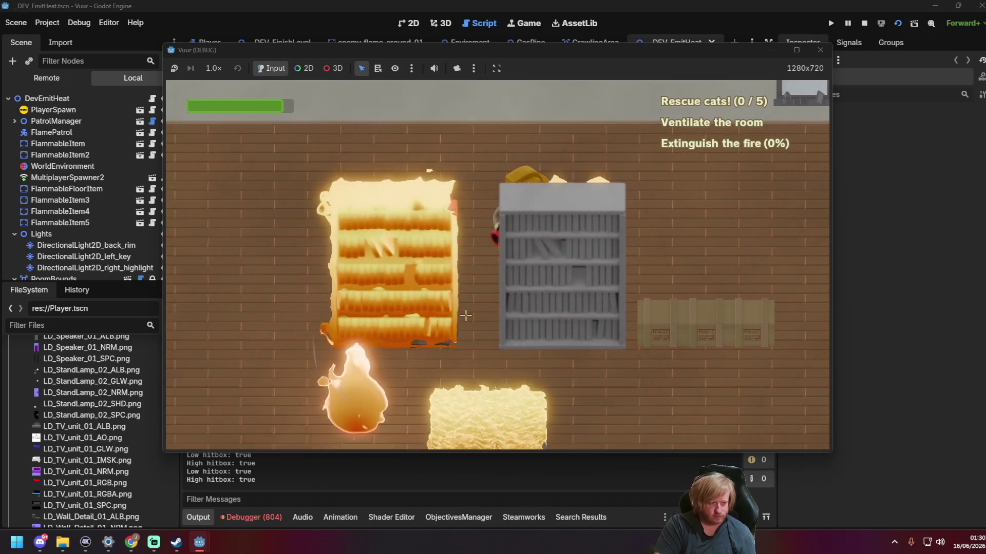
Step: Walk the firefighter back and forth around the burning bookshelf room
{"action": "key", "text": "d"}
{"action": "key", "text": "a"}
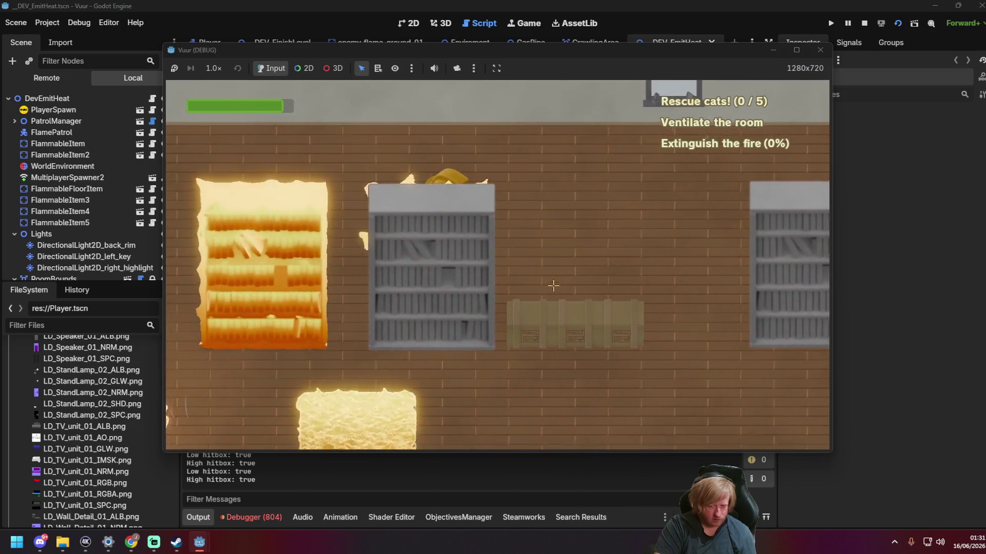
{"action": "key", "text": "d"}
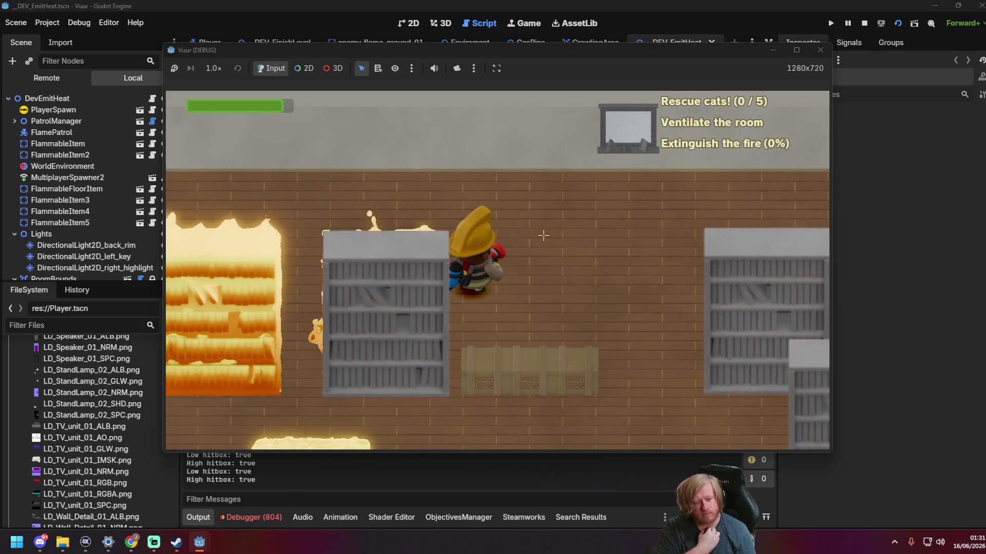
{"action": "key", "text": "s"}
{"action": "key", "text": "d"}
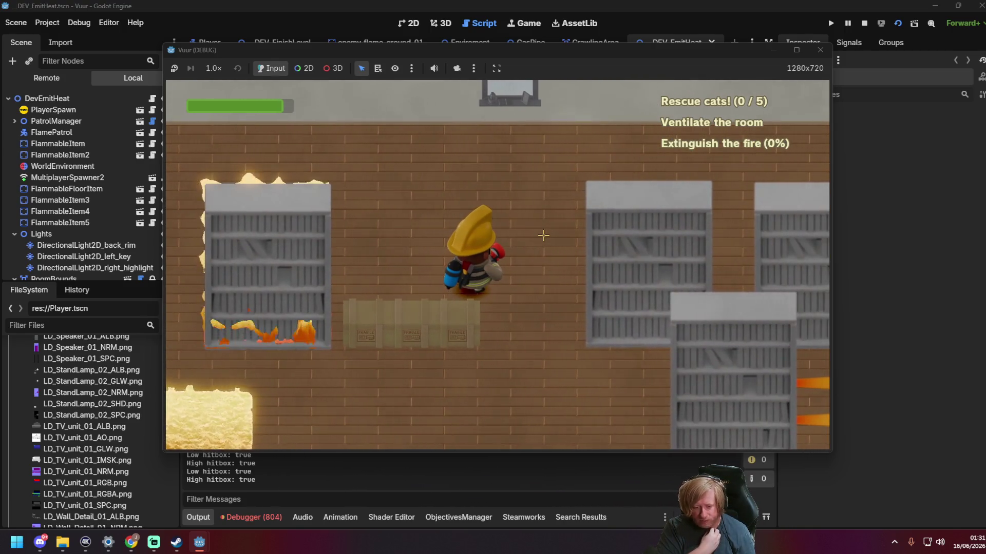
{"action": "key", "text": "s"}
{"action": "key", "text": "a"}
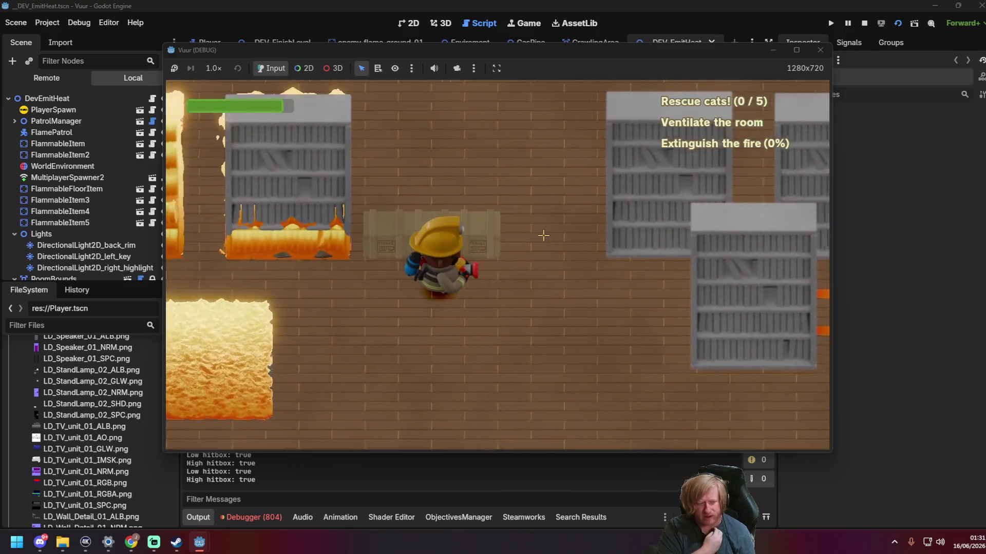
{"action": "key", "text": "d"}
{"action": "key", "text": "w"}
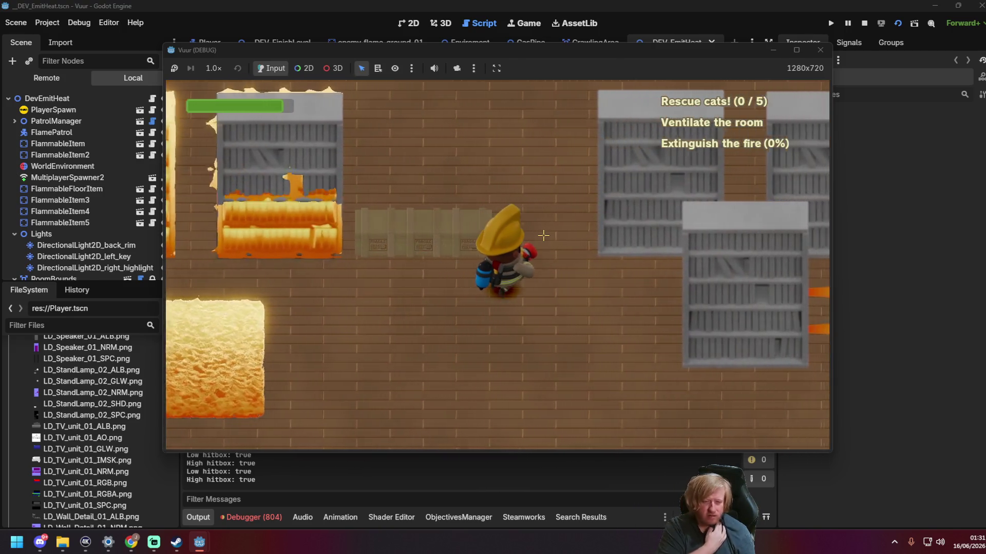
{"action": "key", "text": "a"}
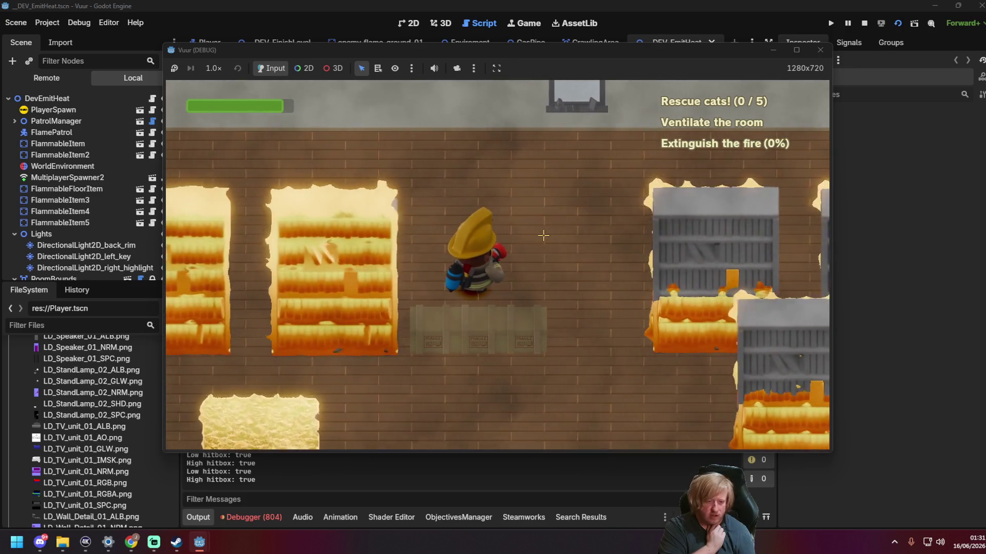
Step: Keep moving the firefighter around the room, then close the game window to stop the run
{"action": "key", "text": "s"}
{"action": "key", "text": "d"}
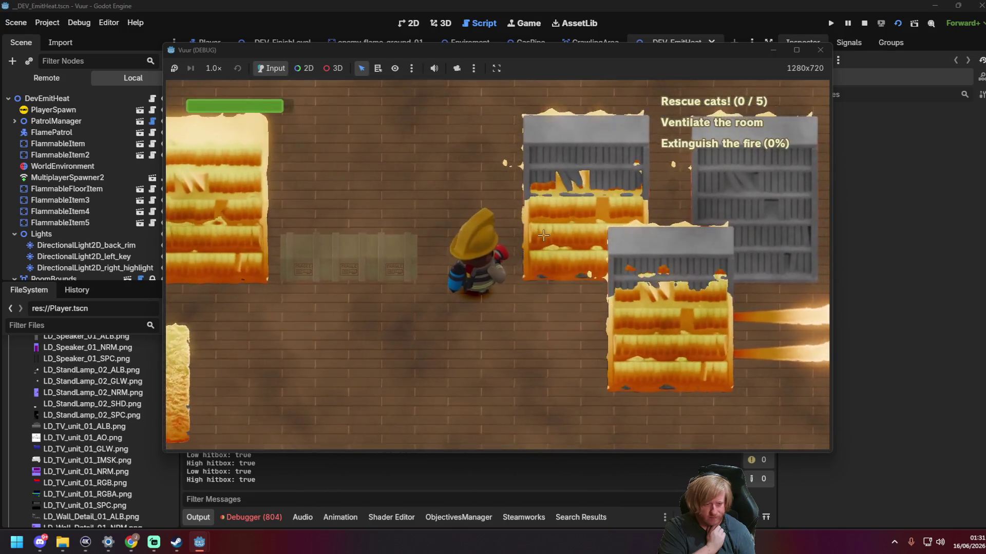
{"action": "key", "text": "a"}
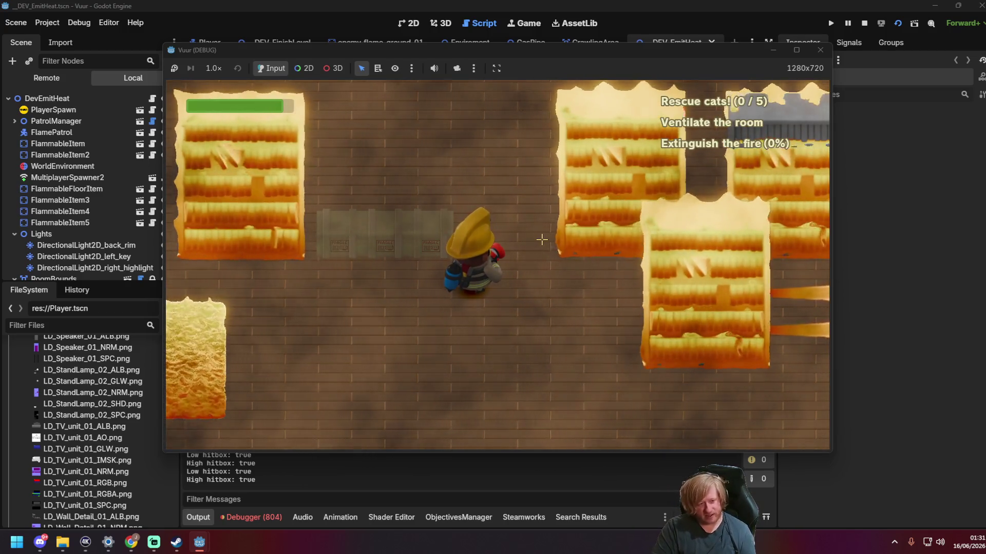
{"action": "key", "text": "d"}
{"action": "key", "text": "a"}
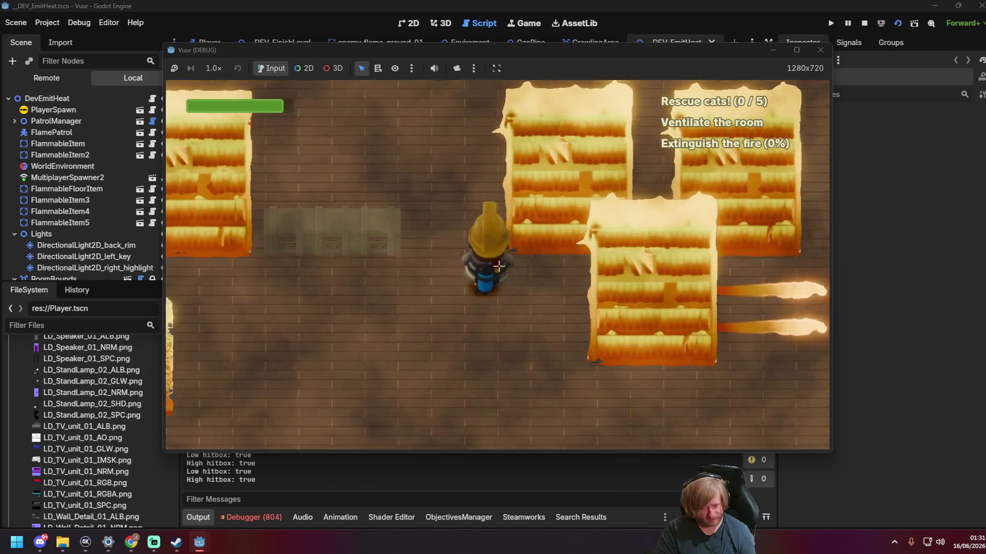
{"action": "key", "text": "w"}
{"action": "key", "text": "s"}
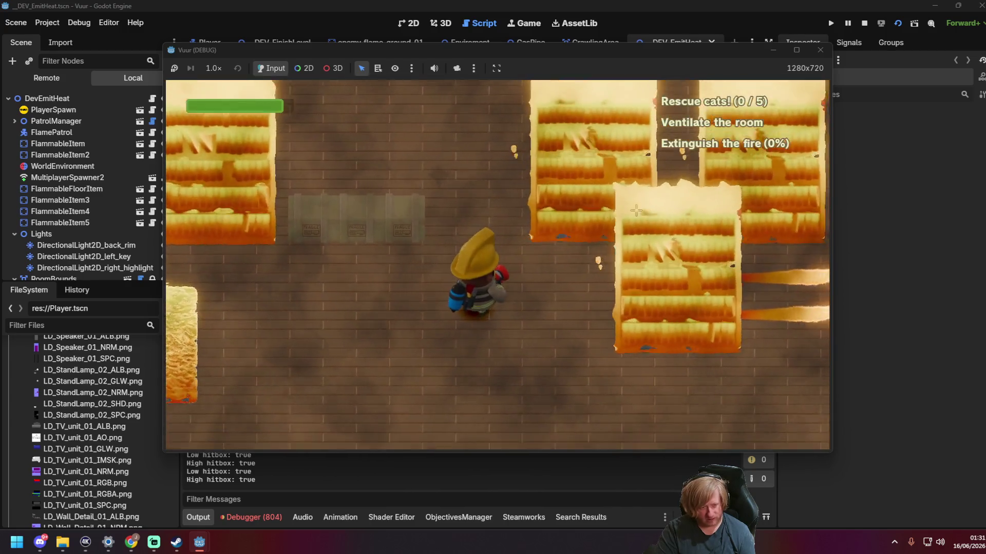
{"action": "key", "text": "a"}
{"action": "left_click", "coordinate": [819, 50]}
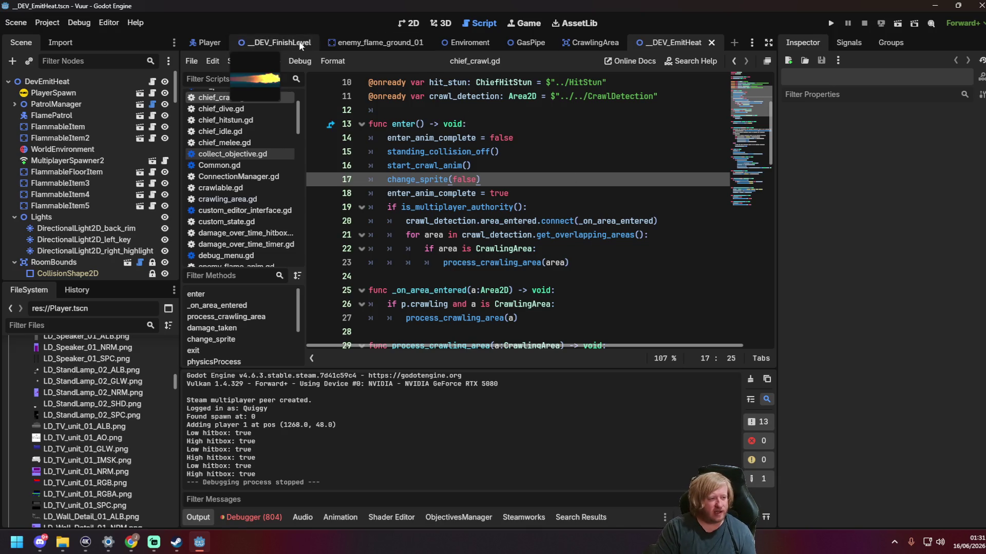
Step: Switch to the 2D level canvas and save the DEV_EmitHeat scene
{"action": "left_click", "coordinate": [408, 24]}
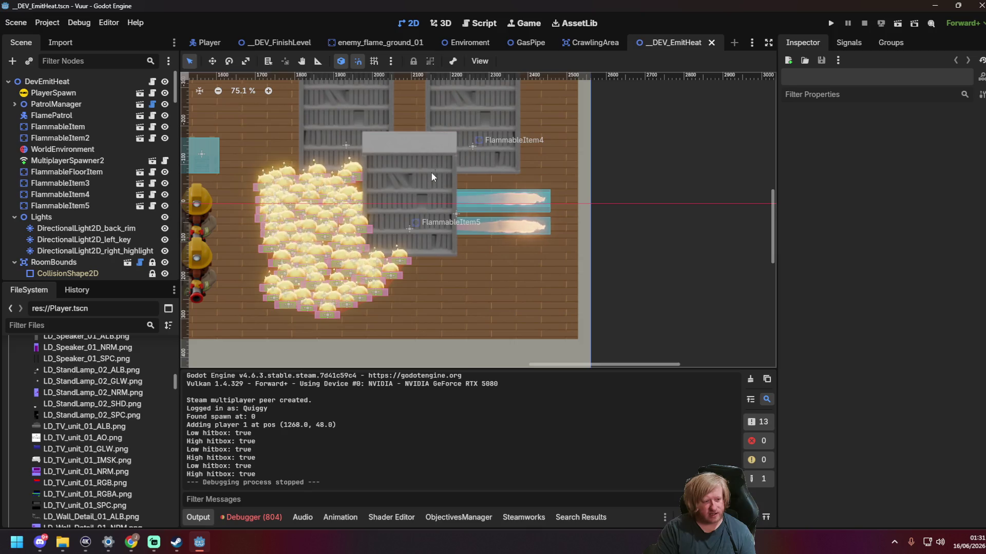
{"action": "scroll", "coordinate": [277, 141], "scroll_direction": "down", "scroll_amount": 2}
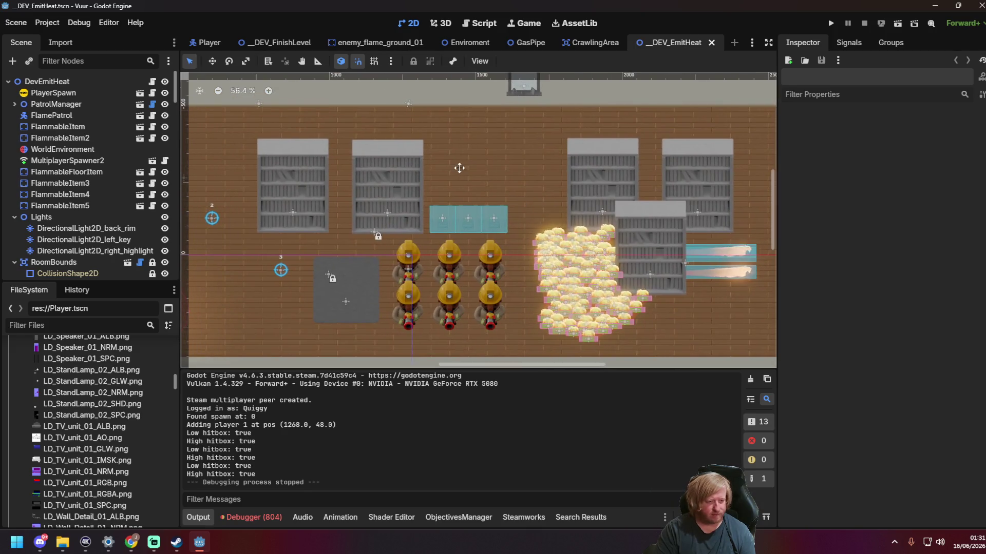
{"action": "scroll", "coordinate": [598, 185], "scroll_direction": "up", "scroll_amount": 2}
{"action": "scroll", "coordinate": [601, 184], "scroll_direction": "down", "scroll_amount": 3}
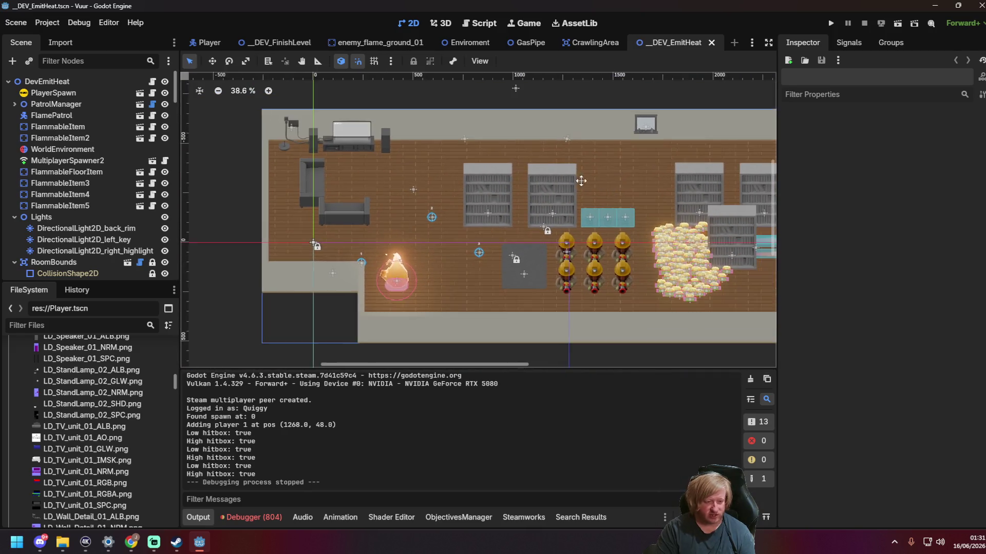
{"action": "scroll", "coordinate": [494, 182], "scroll_direction": "up", "scroll_amount": 6}
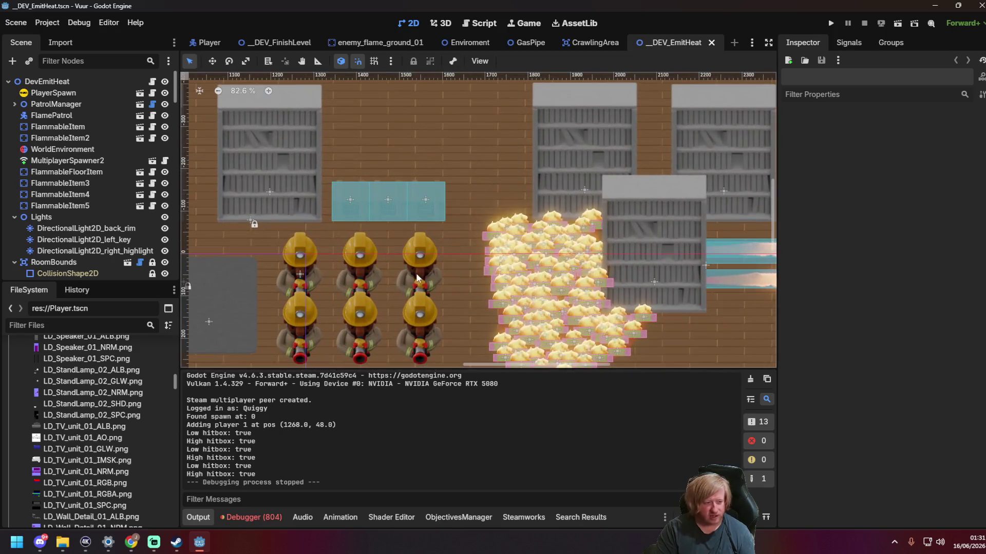
{"action": "key", "text": "ctrl+s"}
Step: Look through the CrawlingArea, GasPipe, Enviroment, _DEV_FinishLevel and enemy_flame_ground_01 scenes
{"action": "left_click", "coordinate": [596, 42]}
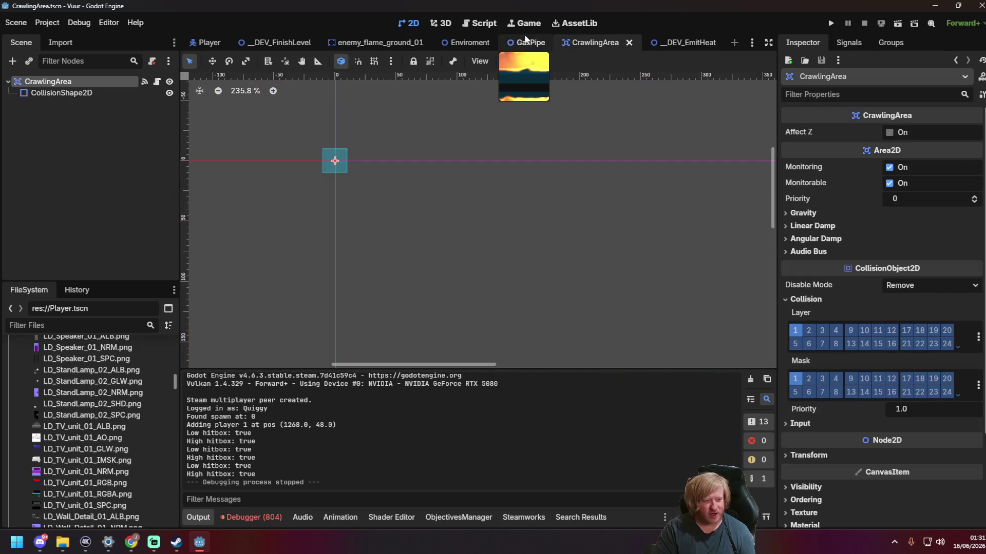
{"action": "left_click", "coordinate": [529, 42]}
{"action": "left_click", "coordinate": [467, 42]}
{"action": "left_click", "coordinate": [544, 42]}
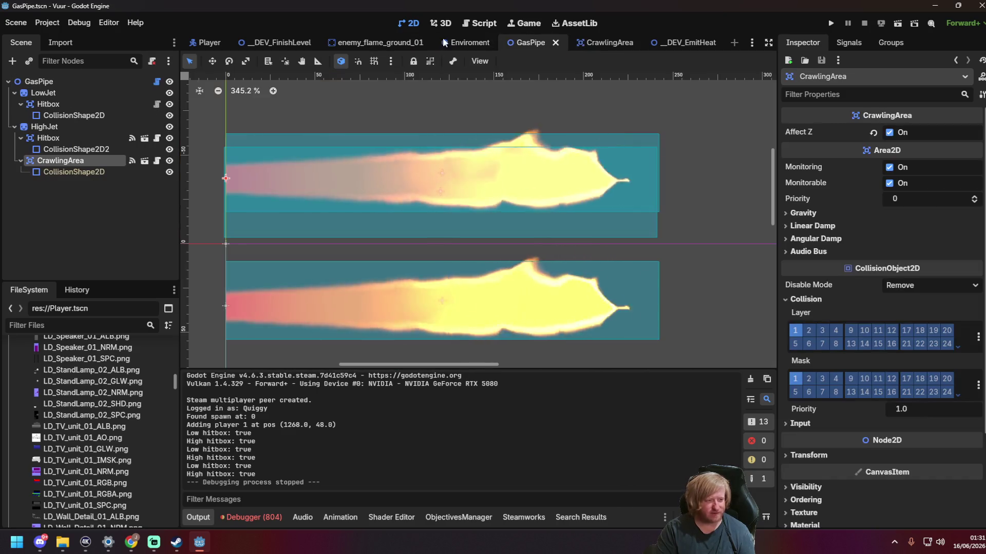
{"action": "left_click", "coordinate": [275, 43]}
{"action": "scroll", "coordinate": [506, 200], "scroll_direction": "down", "scroll_amount": 3}
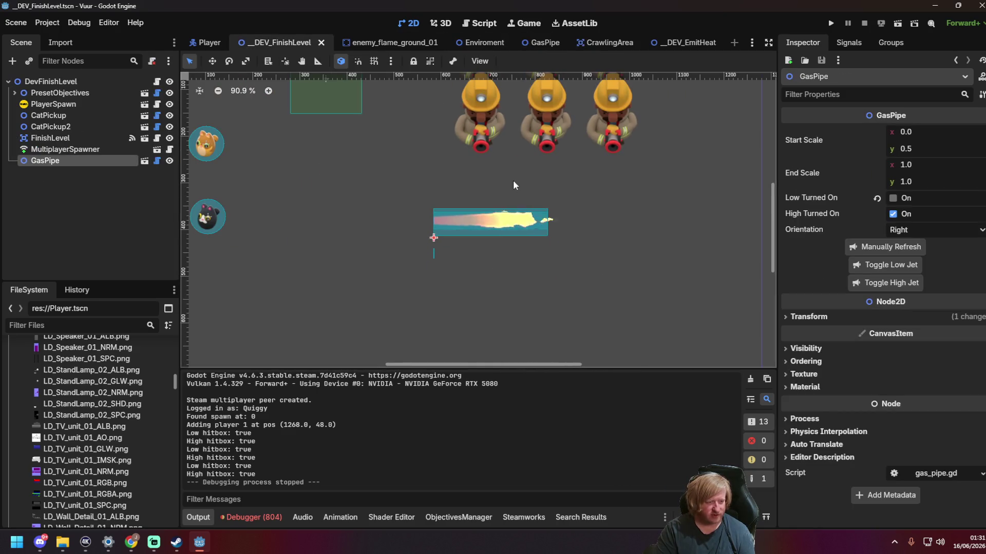
{"action": "left_click", "coordinate": [435, 213]}
{"action": "scroll", "coordinate": [433, 210], "scroll_direction": "up", "scroll_amount": 3}
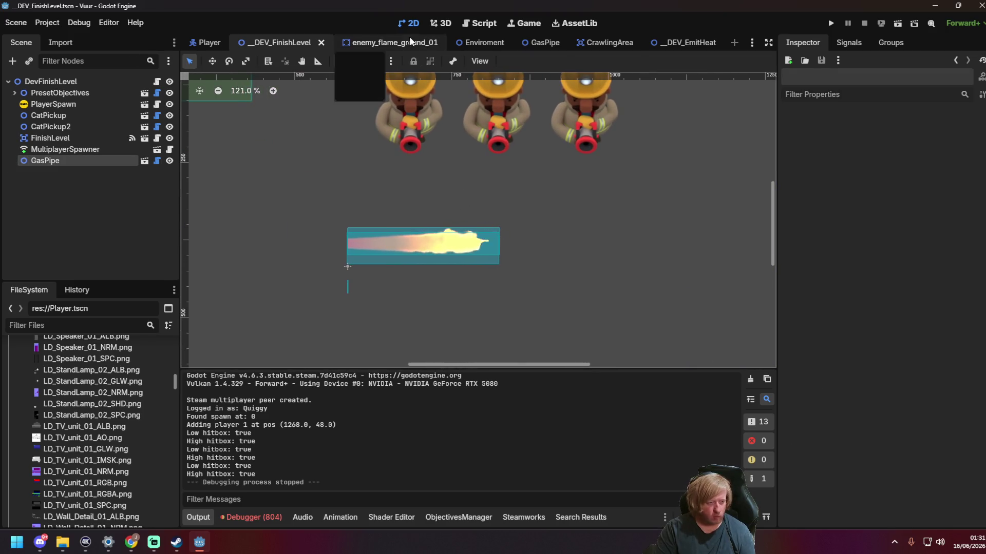
{"action": "left_click", "coordinate": [391, 43]}
{"action": "left_click", "coordinate": [473, 43]}
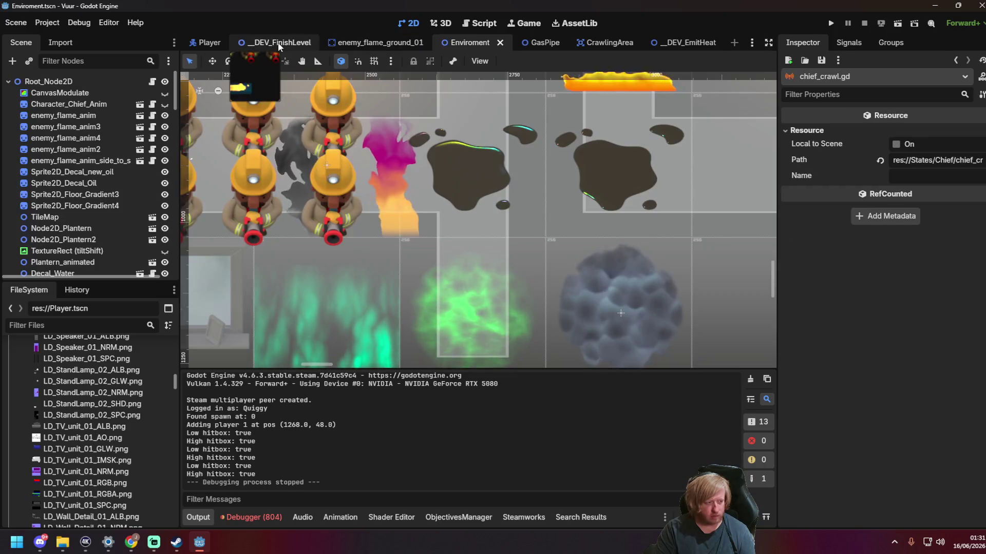
{"action": "left_click", "coordinate": [279, 42]}
Step: In the Player scene, select the Crawl state and open its chief_crawl.gd script
{"action": "left_click", "coordinate": [207, 42]}
{"action": "scroll", "coordinate": [152, 206], "scroll_direction": "down", "scroll_amount": 3}
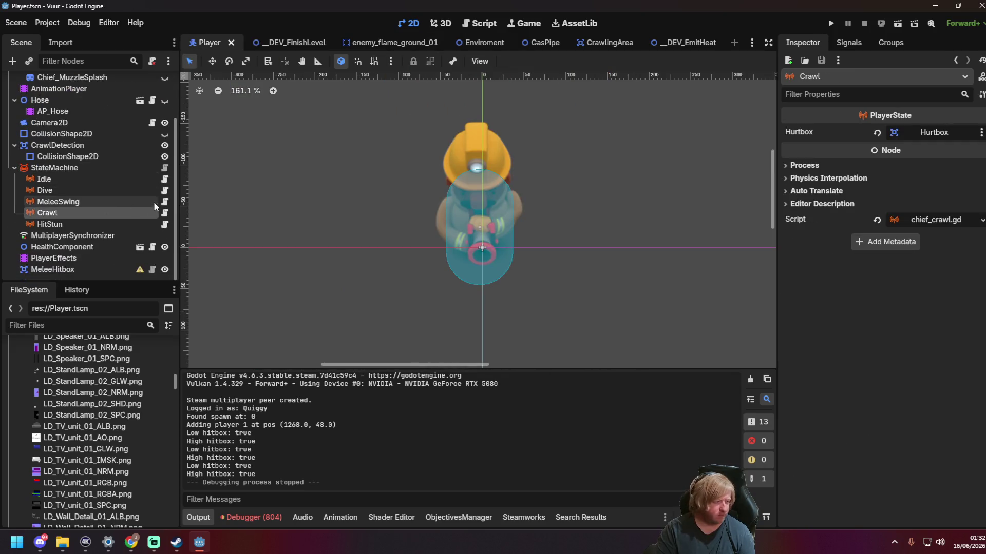
{"action": "left_click", "coordinate": [165, 212]}
{"action": "left_click", "coordinate": [486, 236]}
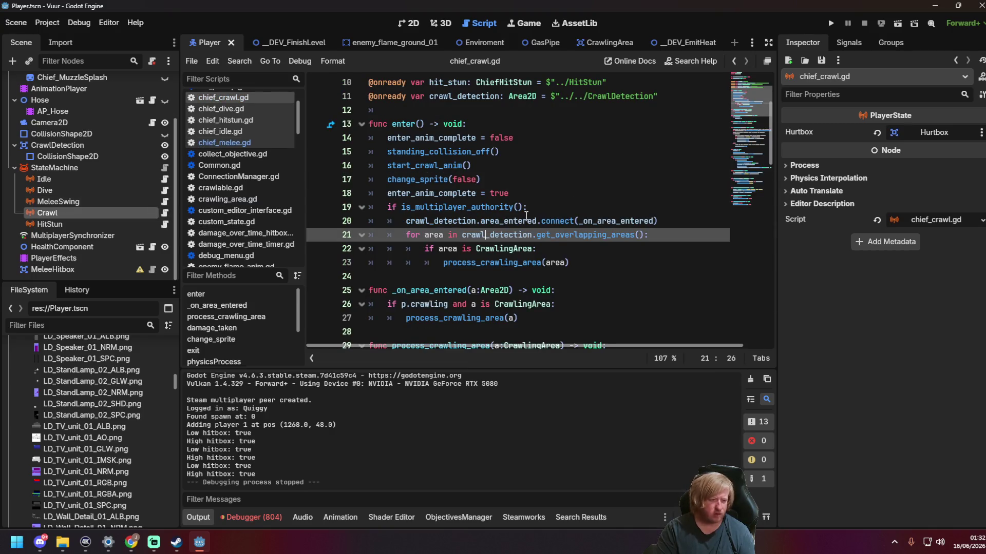
{"action": "scroll", "coordinate": [525, 215], "scroll_direction": "down", "scroll_amount": 9}
{"action": "scroll", "coordinate": [524, 202], "scroll_direction": "down", "scroll_amount": 7}
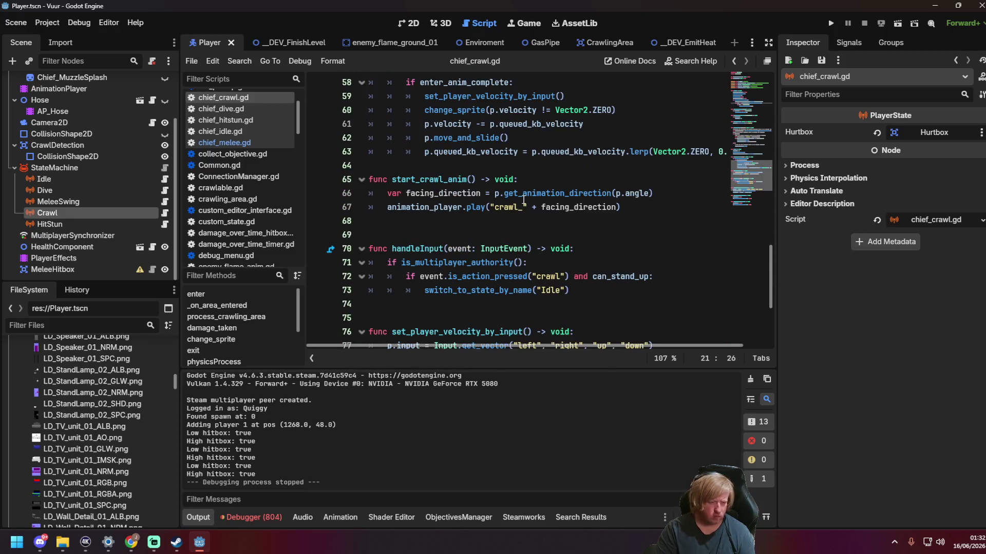
{"action": "scroll", "coordinate": [523, 201], "scroll_direction": "up", "scroll_amount": 3}
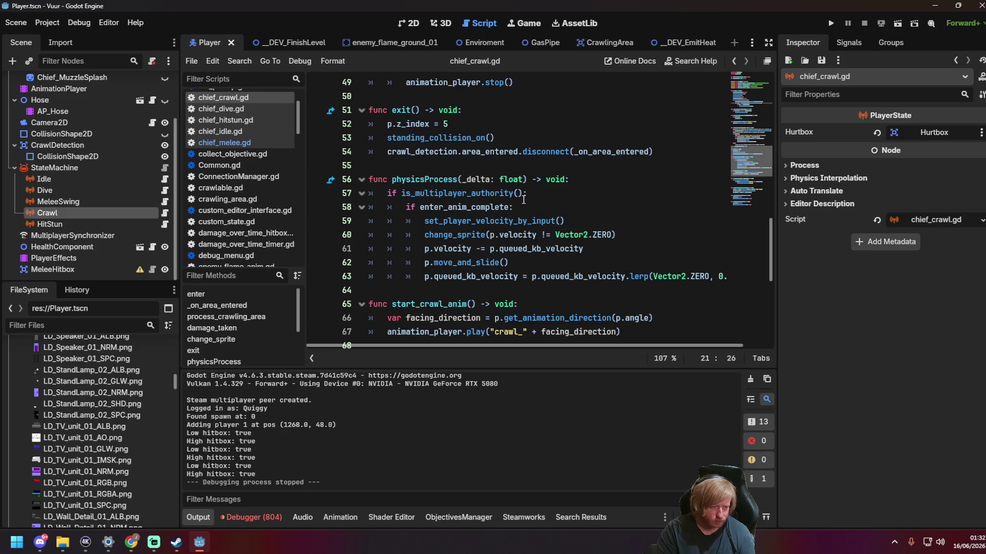
{"action": "left_click", "coordinate": [532, 192]}
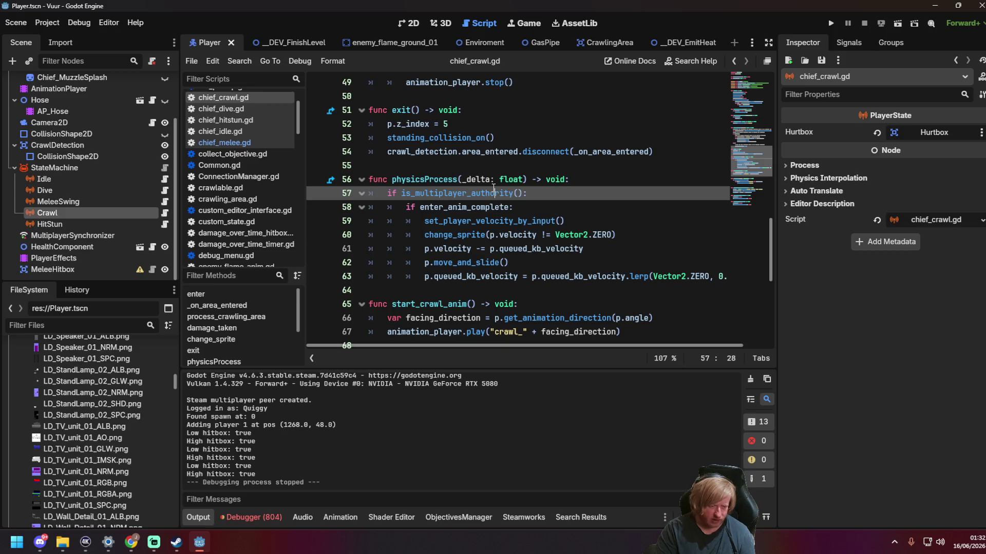
{"action": "scroll", "coordinate": [493, 189], "scroll_direction": "down", "scroll_amount": 7}
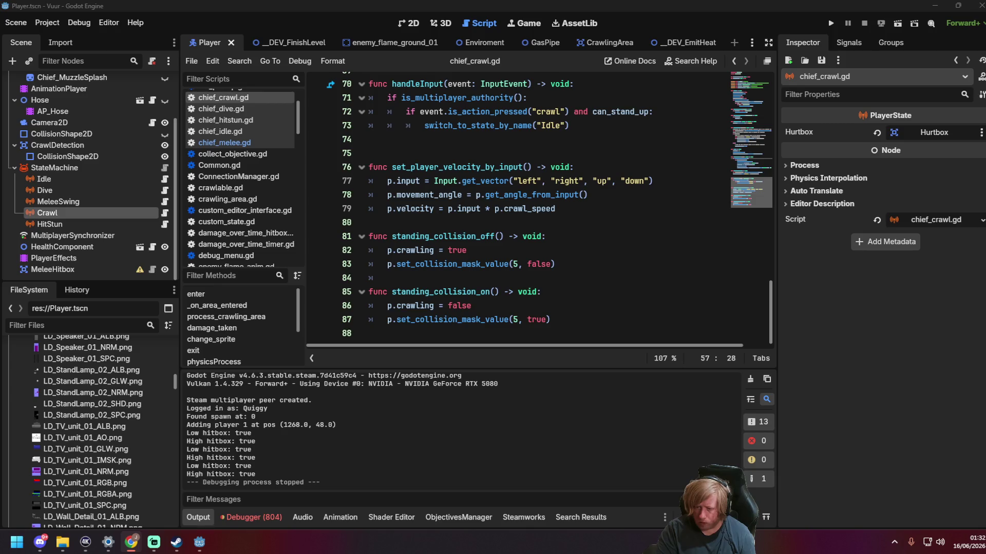
{"action": "scroll", "coordinate": [472, 224], "scroll_direction": "up", "scroll_amount": 7}
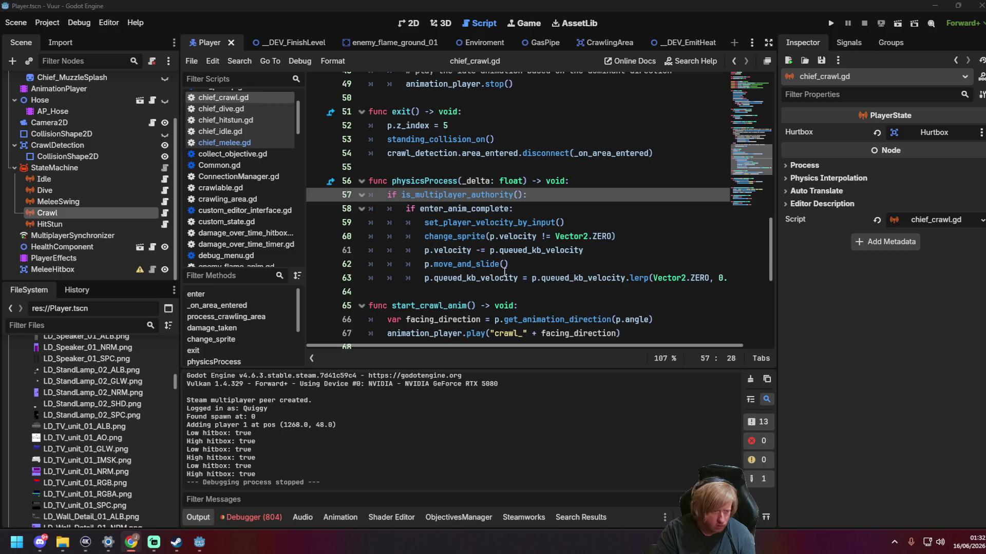
{"action": "left_click_drag", "start_coordinate": [614, 236], "coordinate": [455, 233]}
Step: Delete the change_sprite call from physicsProcess and add a new line after the knockback lerp
{"action": "key", "text": "BackSpace"}
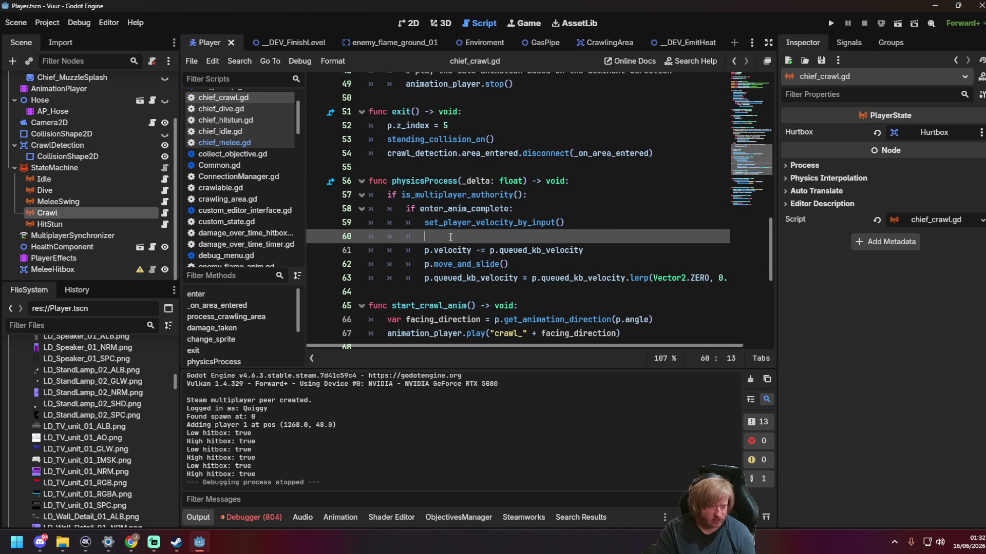
{"action": "key", "text": "BackSpace"}
{"action": "key", "text": "BackSpace"}
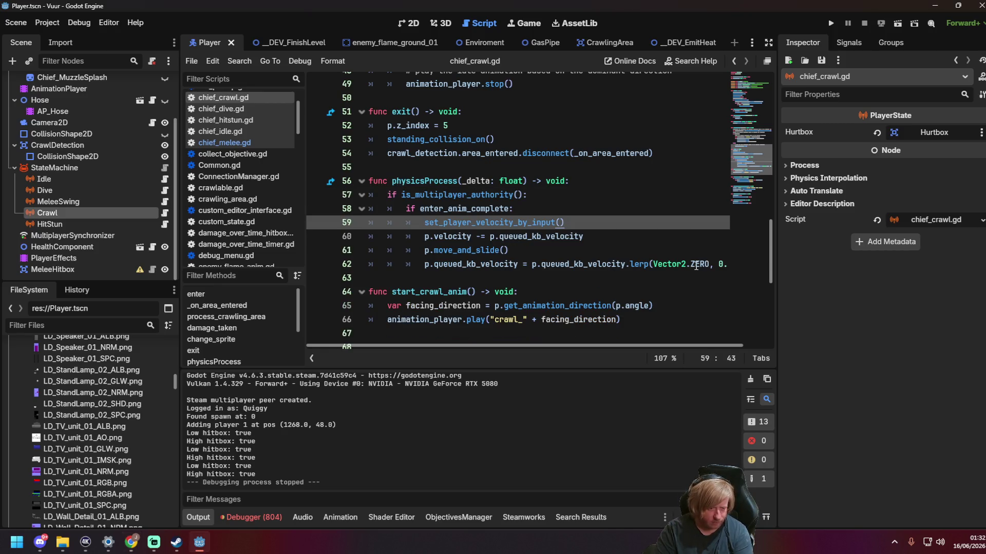
{"action": "left_click_drag", "start_coordinate": [698, 348], "coordinate": [767, 344]}
{"action": "left_click", "coordinate": [714, 268]}
{"action": "key", "text": "Return"}
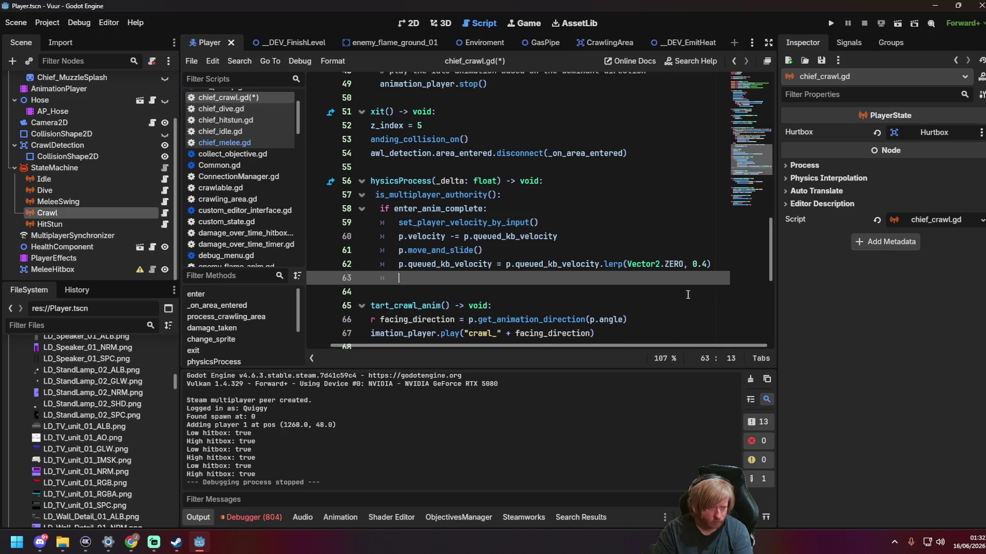
Step: Try out new lines below line 63 and under line 58's enter_anim_complete check
{"action": "left_click_drag", "start_coordinate": [426, 348], "coordinate": [383, 304]}
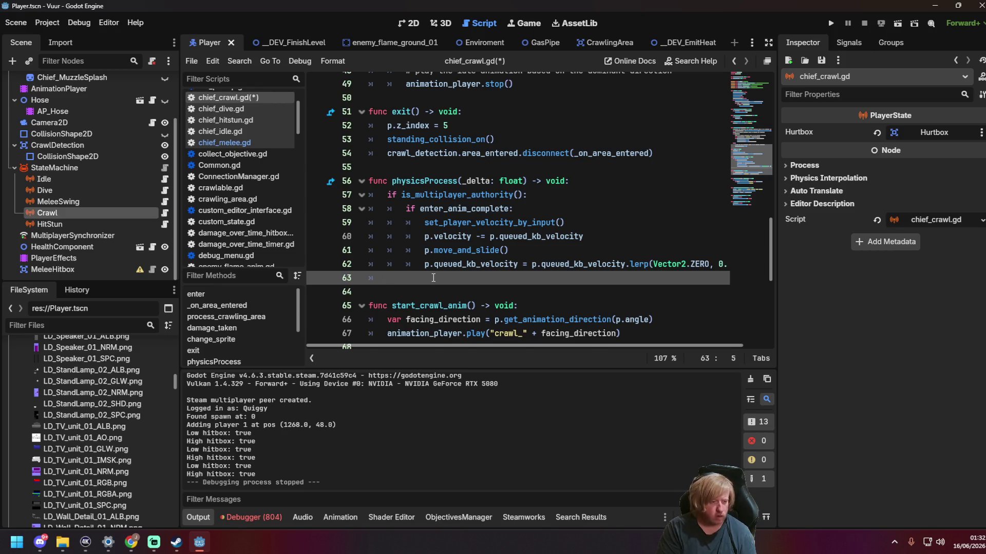
{"action": "key", "text": "Return"}
{"action": "type", "text": "i"}
{"action": "type", "text": "_anim"}
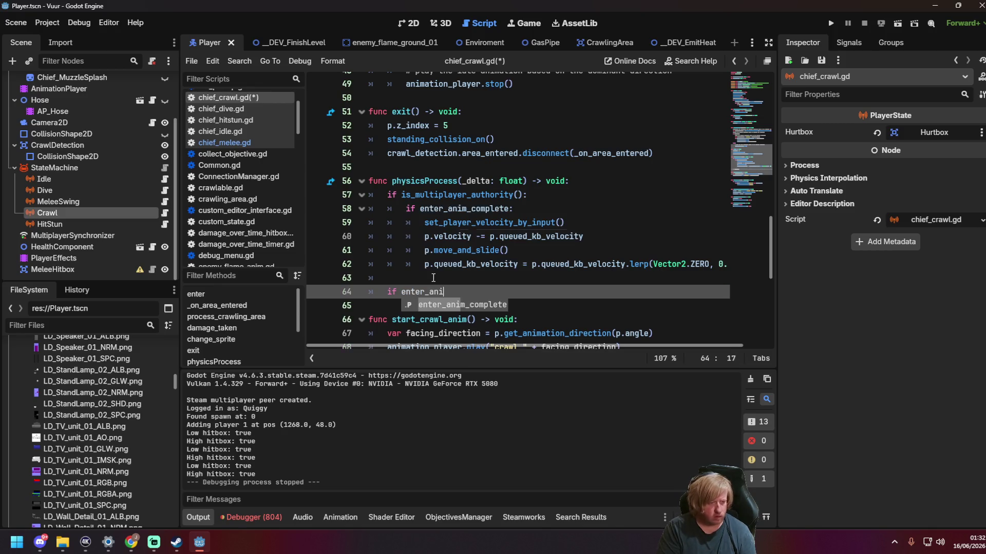
{"action": "key", "text": "BackSpace"}
{"action": "key", "text": "BackSpace"}
{"action": "key", "text": "BackSpace"}
{"action": "key", "text": "BackSpace"}
{"action": "key", "text": "BackSpace"}
{"action": "key", "text": "BackSpace"}
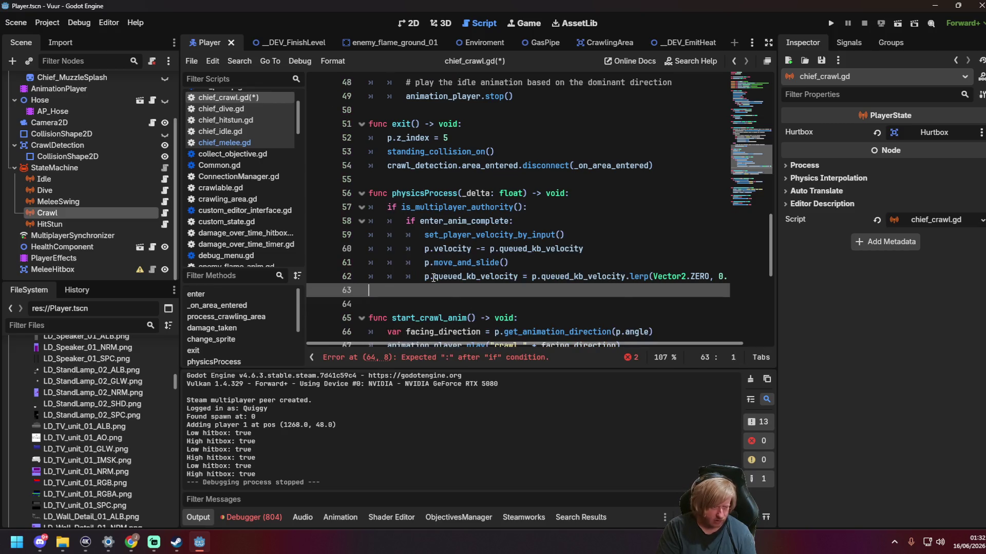
{"action": "left_click_drag", "start_coordinate": [488, 221], "coordinate": [314, 225]}
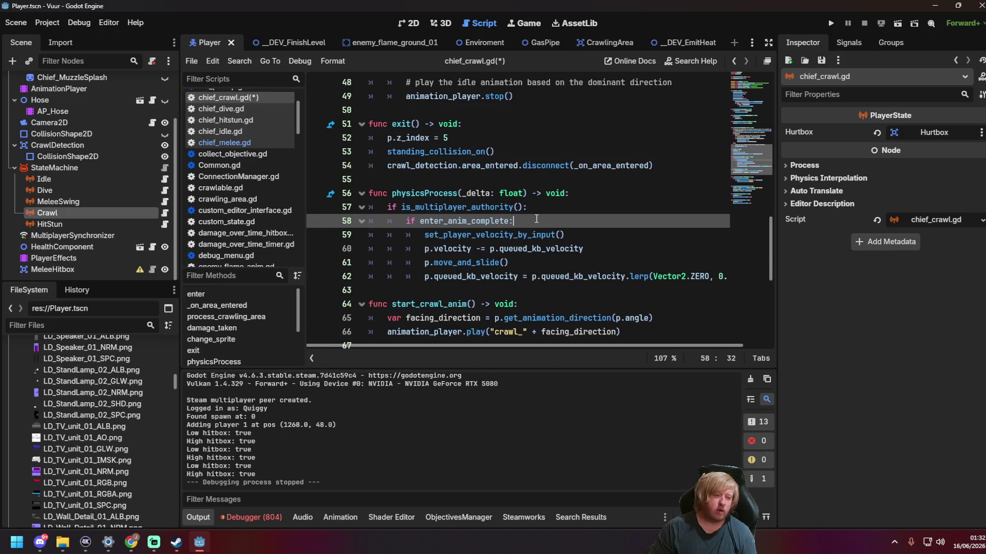
{"action": "key", "text": "Return"}
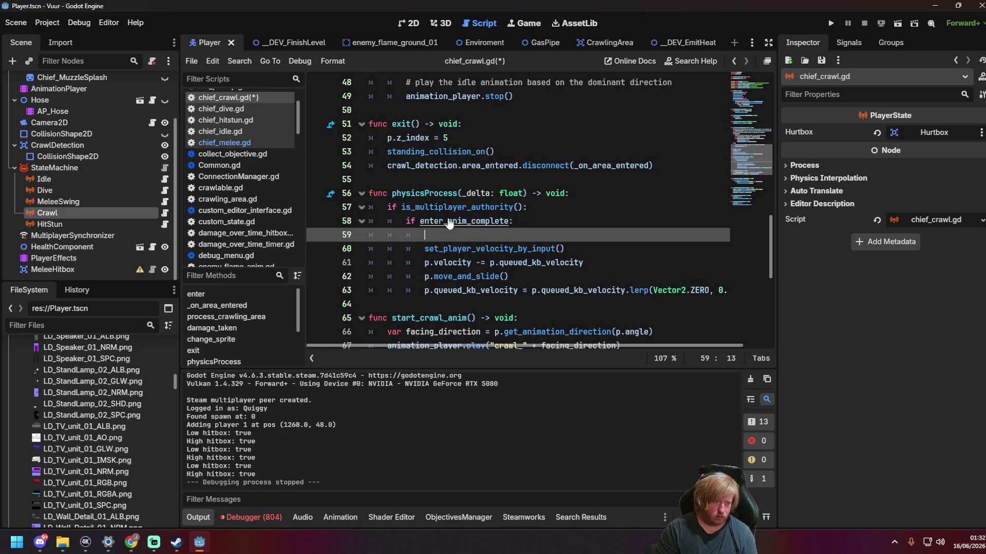
Step: Move the is_multiplayer_authority check below change_sprite and indent the four movement lines under it
{"action": "left_click_drag", "start_coordinate": [388, 207], "coordinate": [508, 208]}
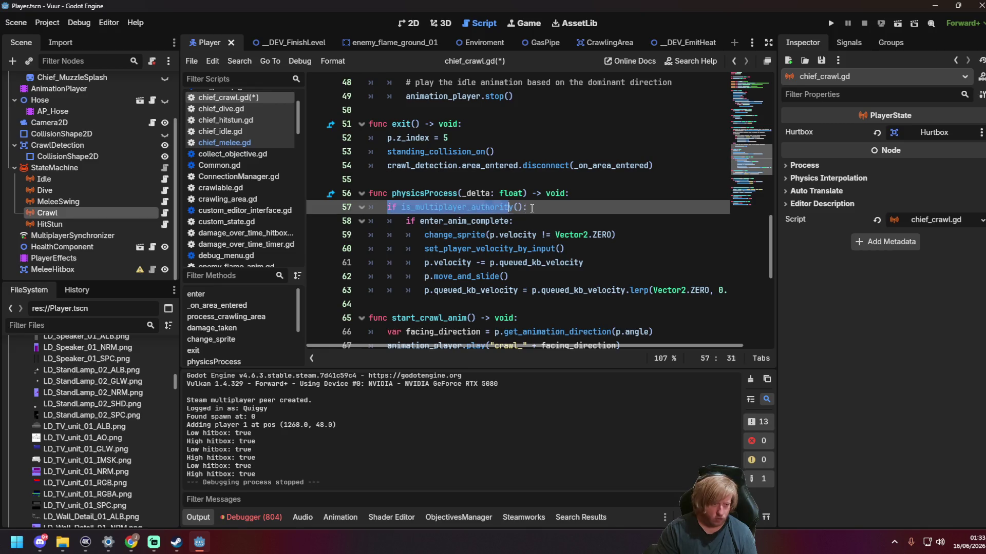
{"action": "left_click", "coordinate": [640, 235]}
{"action": "key", "text": "Return"}
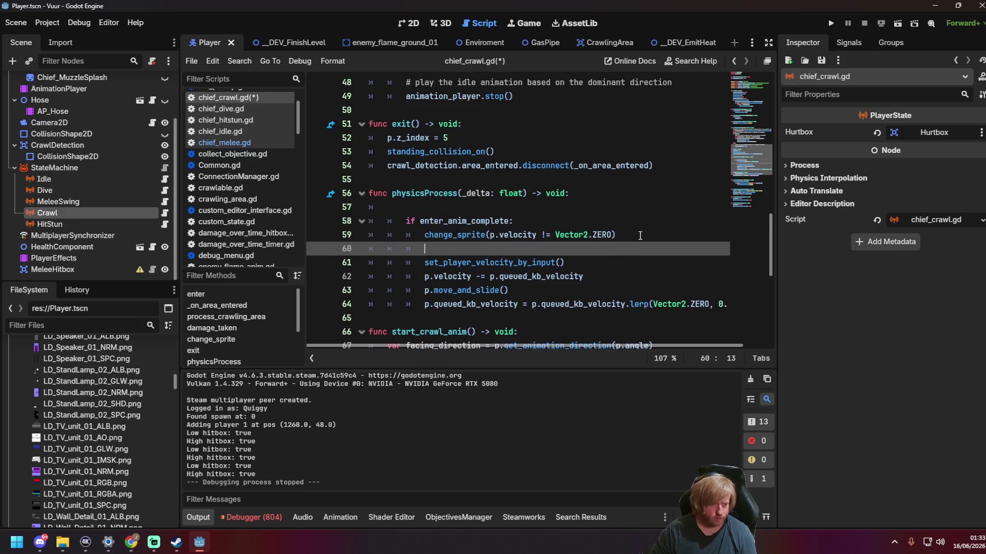
{"action": "left_click_drag", "start_coordinate": [414, 323], "coordinate": [405, 262]}
{"action": "key", "text": "Tab"}
Step: Save chief_crawl.gd and switch to the _DEV_FinishLevel scene
{"action": "left_click", "coordinate": [624, 260]}
{"action": "key", "text": "ctrl+s"}
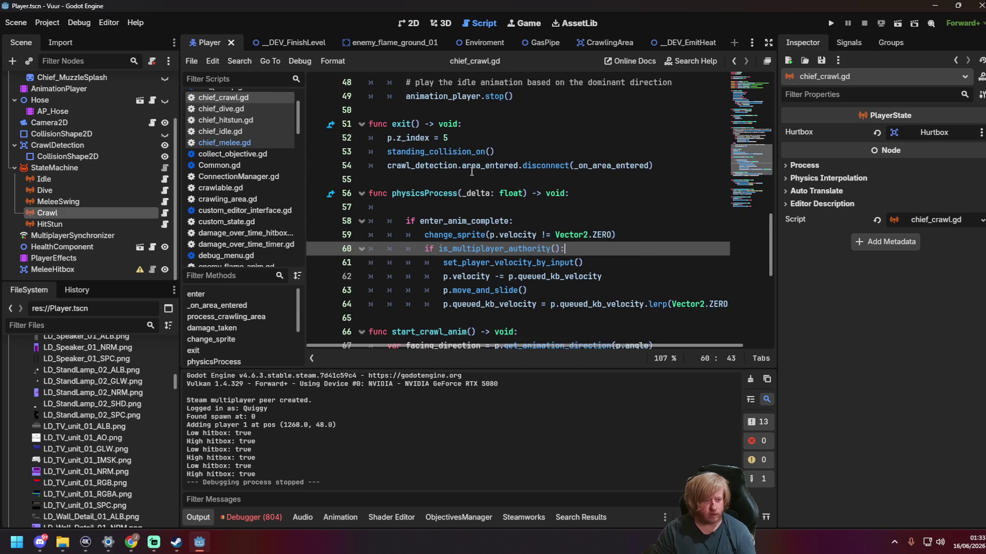
{"action": "left_click", "coordinate": [470, 167]}
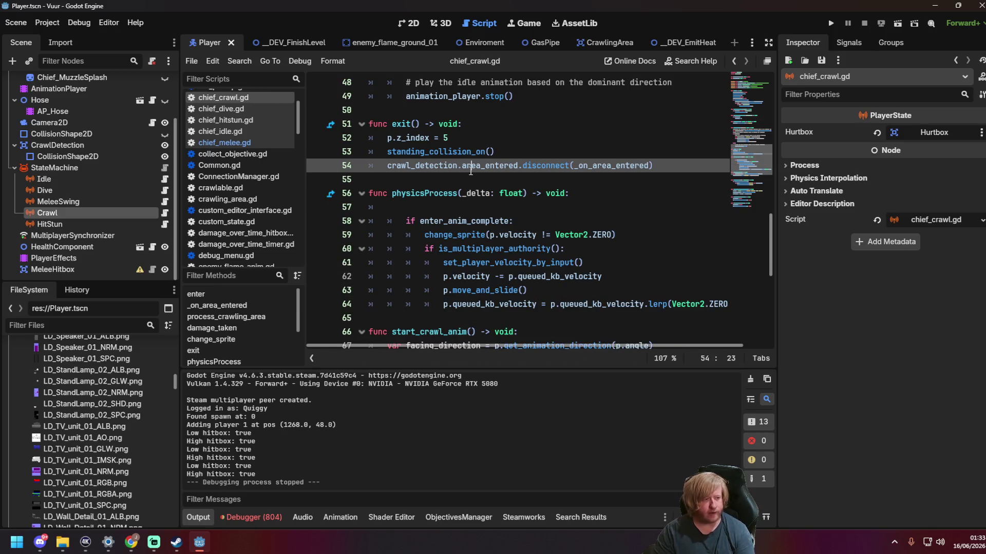
{"action": "left_click", "coordinate": [296, 44]}
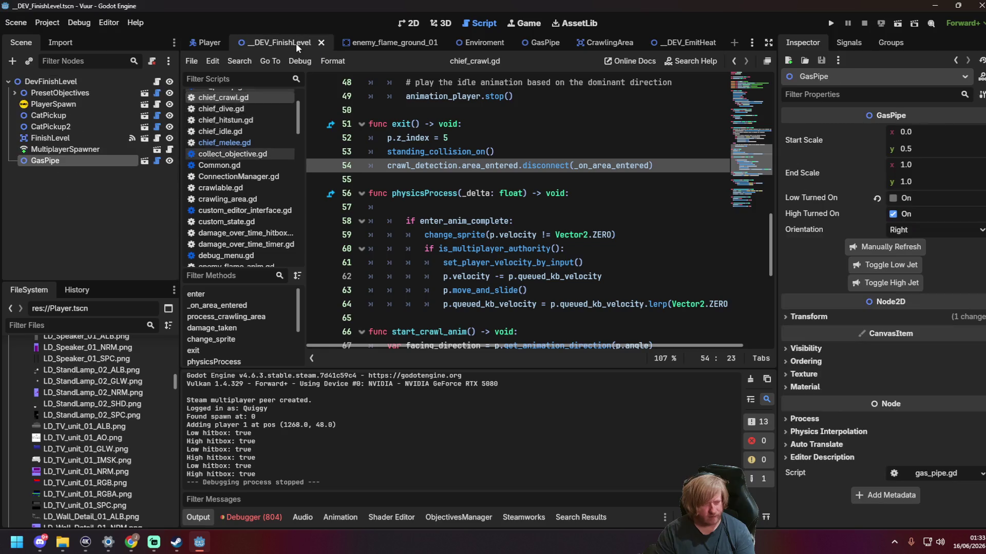
Step: After a trial run, set Debug > Customize Run Instances to launch 2 instances
{"action": "key", "text": "F6"}
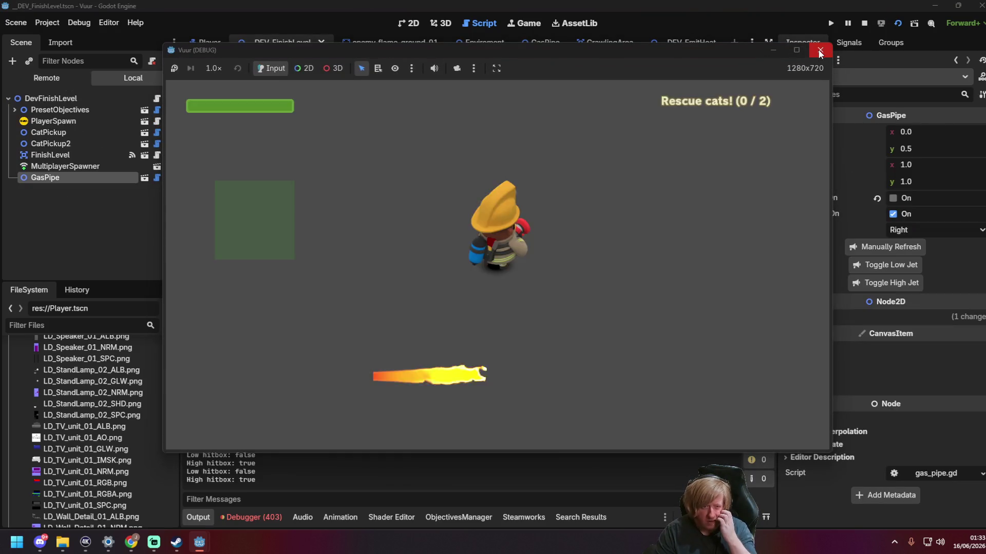
{"action": "left_click", "coordinate": [820, 50]}
{"action": "left_click", "coordinate": [44, 25]}
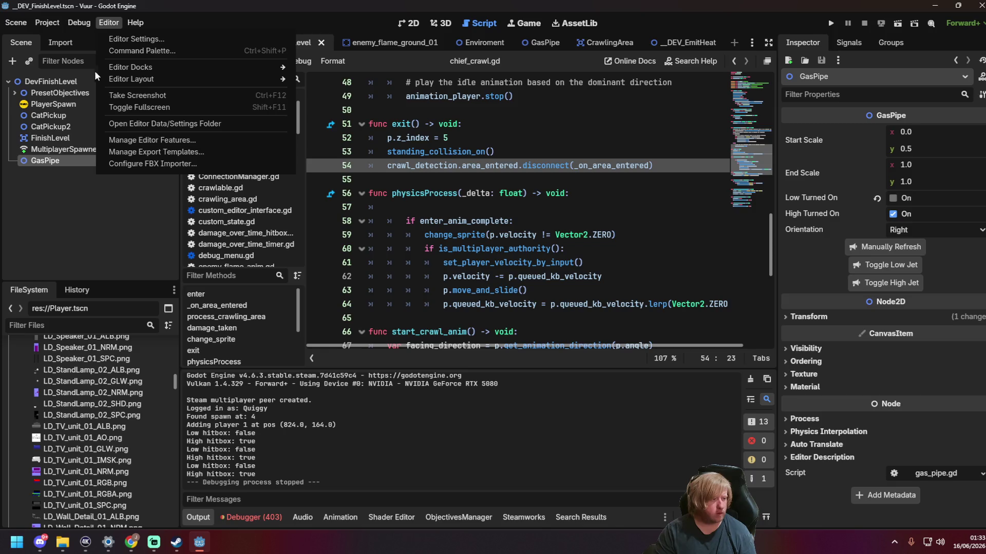
{"action": "left_click", "coordinate": [118, 175]}
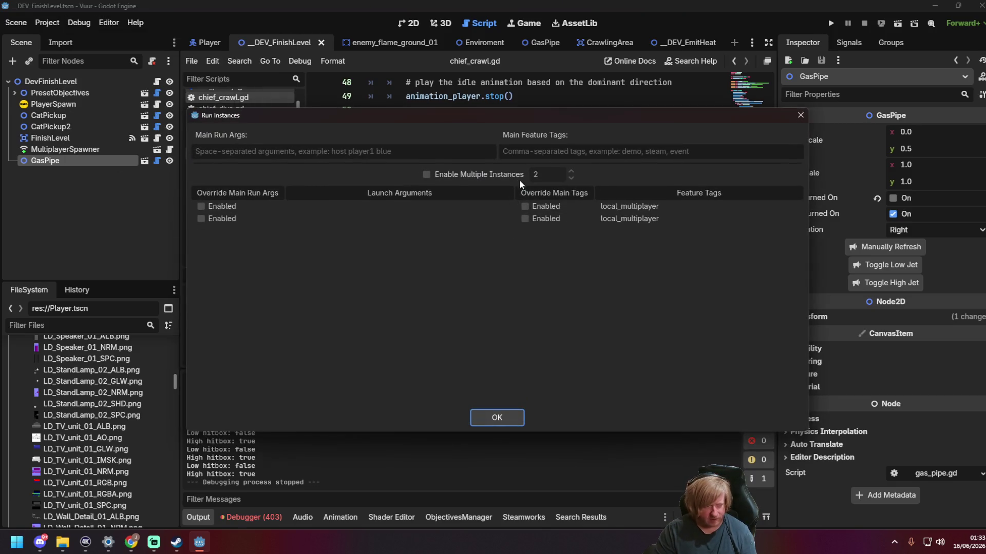
{"action": "left_click", "coordinate": [496, 416]}
Step: Run both instances, arrange the windows apart, and start the server in the first
{"action": "key", "text": "F6"}
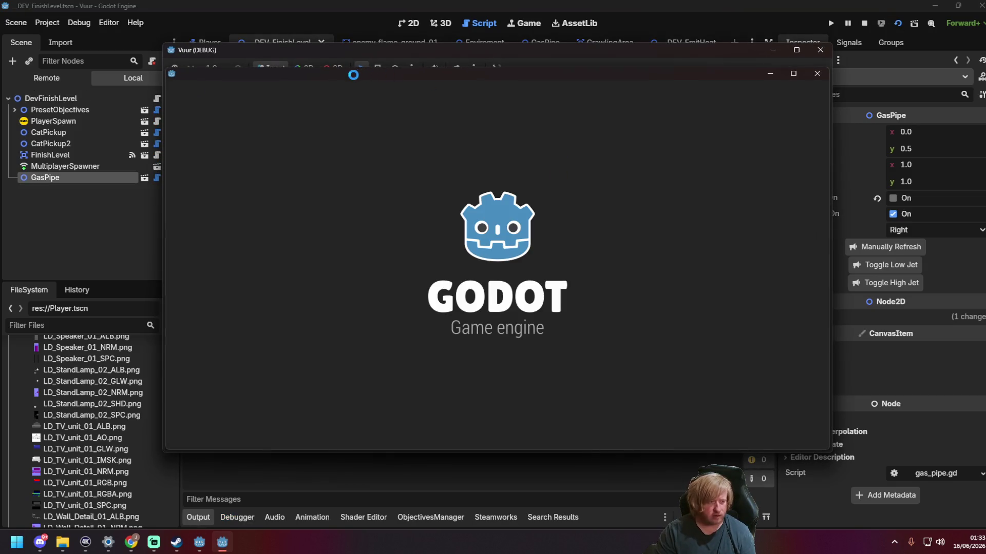
{"action": "left_click_drag", "start_coordinate": [378, 80], "coordinate": [517, 122]}
{"action": "left_click_drag", "start_coordinate": [482, 49], "coordinate": [329, 22]}
{"action": "key", "text": "Escape"}
{"action": "left_click", "coordinate": [311, 209]}
{"action": "left_click", "coordinate": [750, 222]}
{"action": "key", "text": "Escape"}
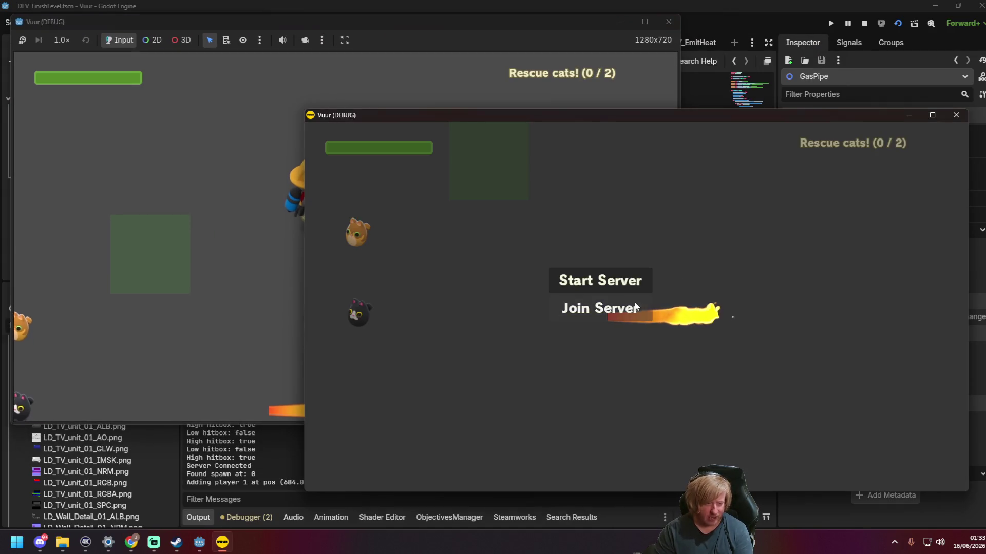
Step: Join the server from the second game and walk and crawl its firefighter left and right
{"action": "left_click", "coordinate": [639, 304]}
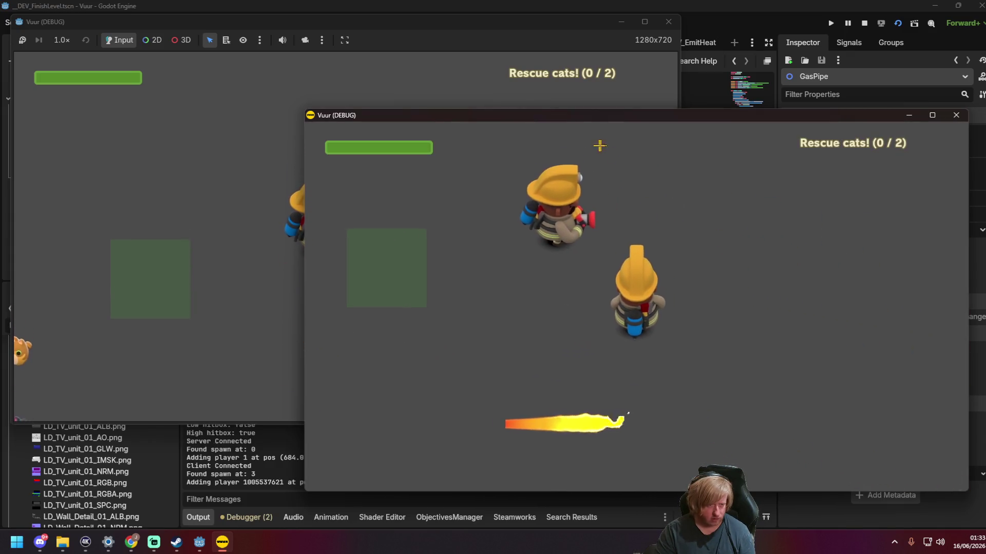
{"action": "left_click_drag", "start_coordinate": [583, 118], "coordinate": [777, 83]}
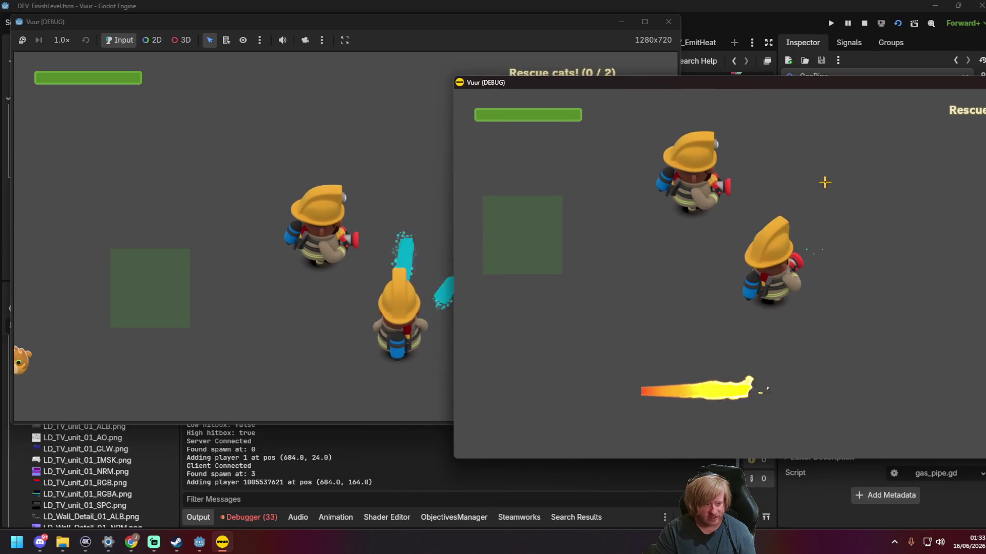
{"action": "key", "text": "s"}
{"action": "key", "text": "a"}
{"action": "key", "text": "d"}
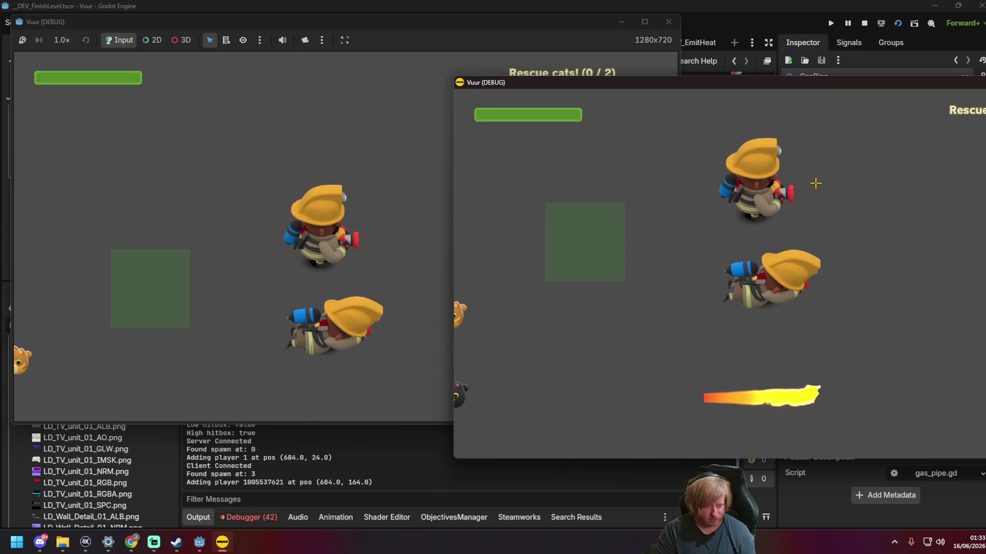
{"action": "key", "text": "a"}
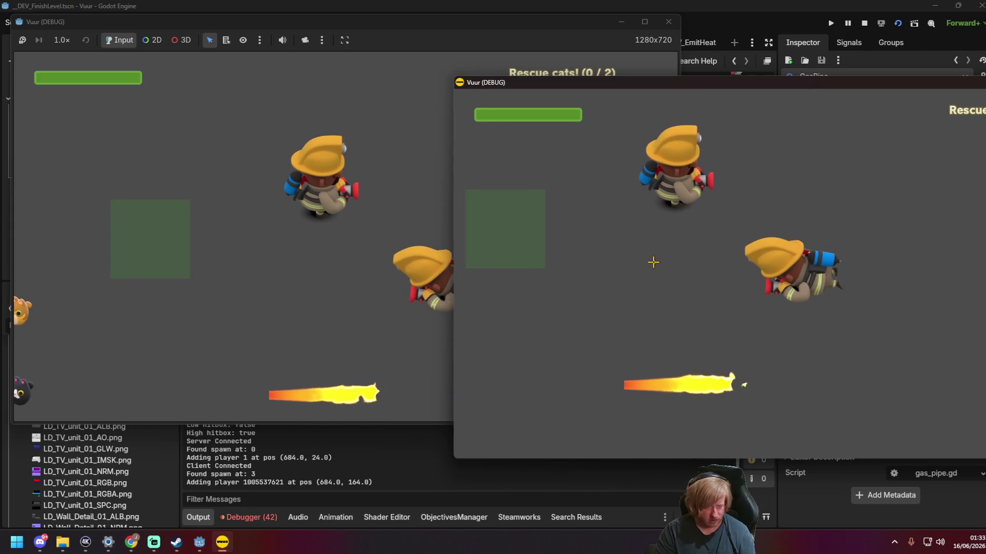
Step: Walk the first game's firefighter up, down, left and right across the level
{"action": "left_click", "coordinate": [379, 157]}
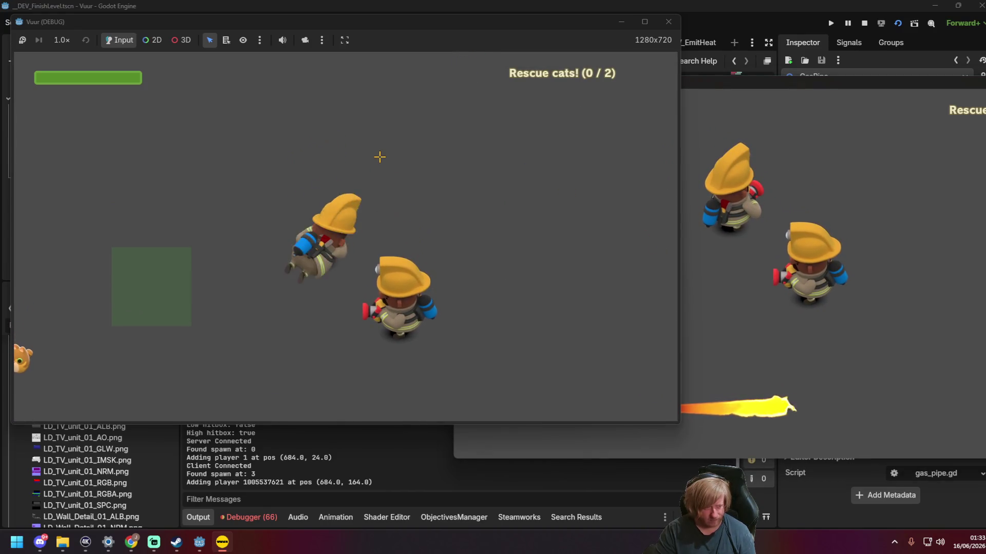
{"action": "key", "text": "s"}
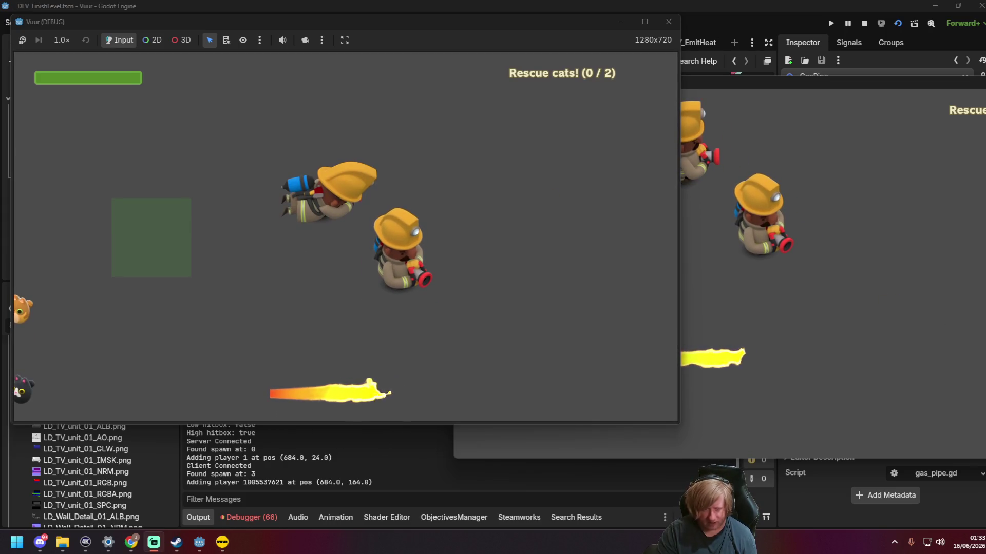
{"action": "key", "text": "w"}
{"action": "key", "text": "a"}
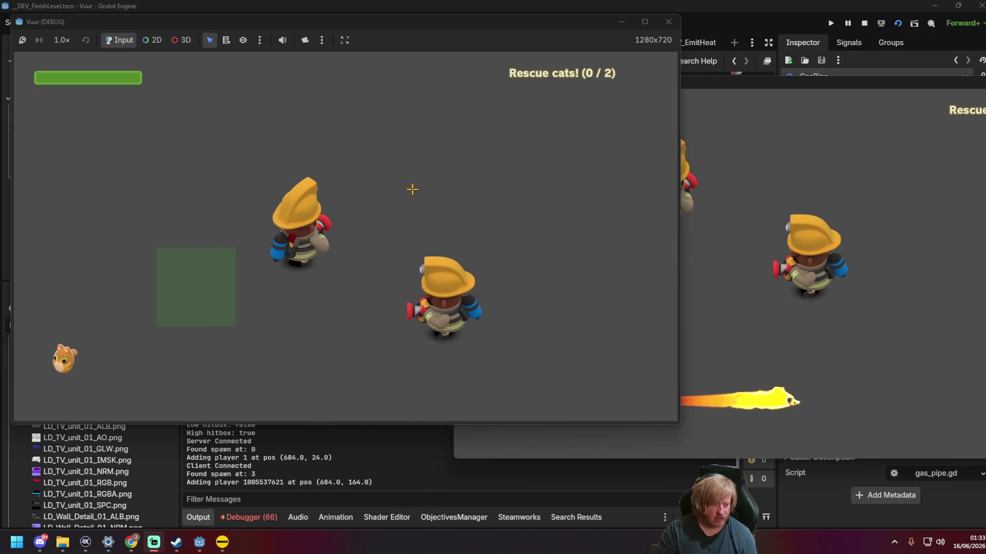
{"action": "key", "text": "d"}
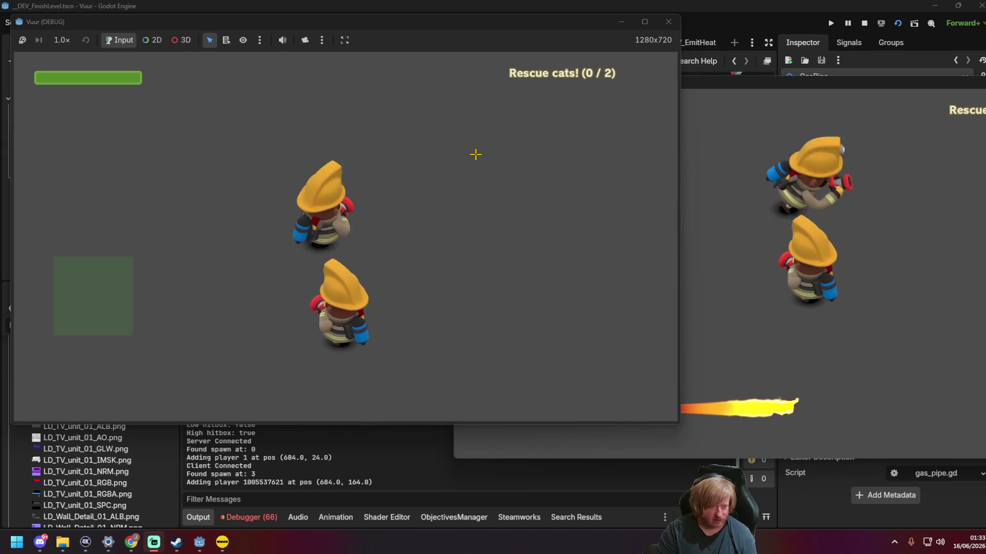
{"action": "key", "text": "a"}
{"action": "key", "text": "s"}
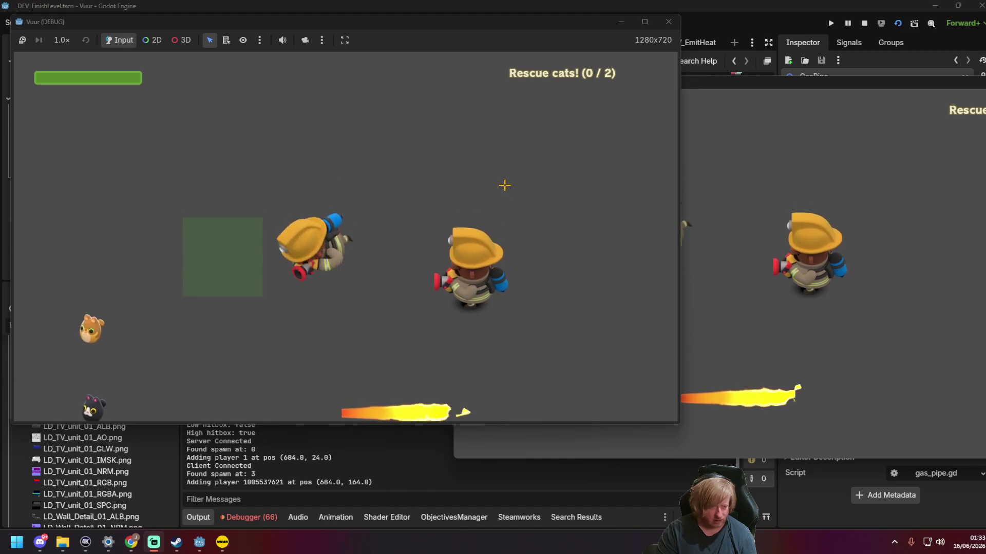
{"action": "key", "text": "w"}
{"action": "key", "text": "d"}
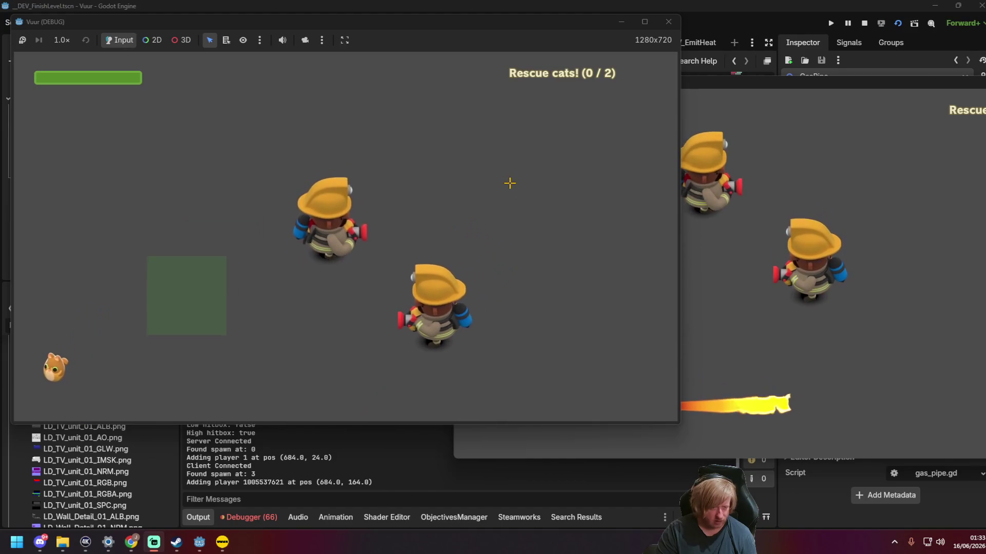
Step: Spray water toward the crosshair with each firefighter, switching between the two game windows
{"action": "left_click", "coordinate": [506, 184]}
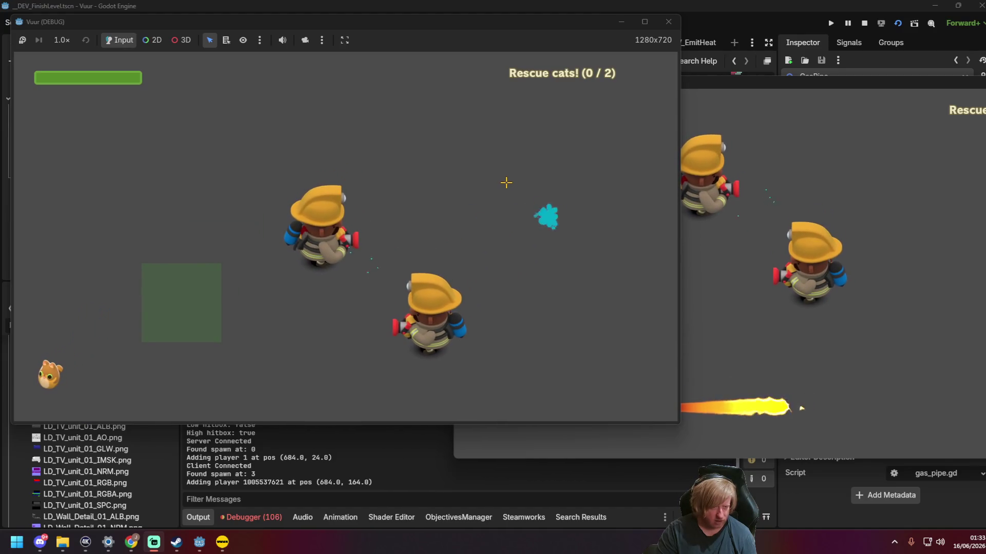
{"action": "left_click_drag", "start_coordinate": [506, 182], "coordinate": [537, 157]}
{"action": "key", "text": "w"}
{"action": "key", "text": "d"}
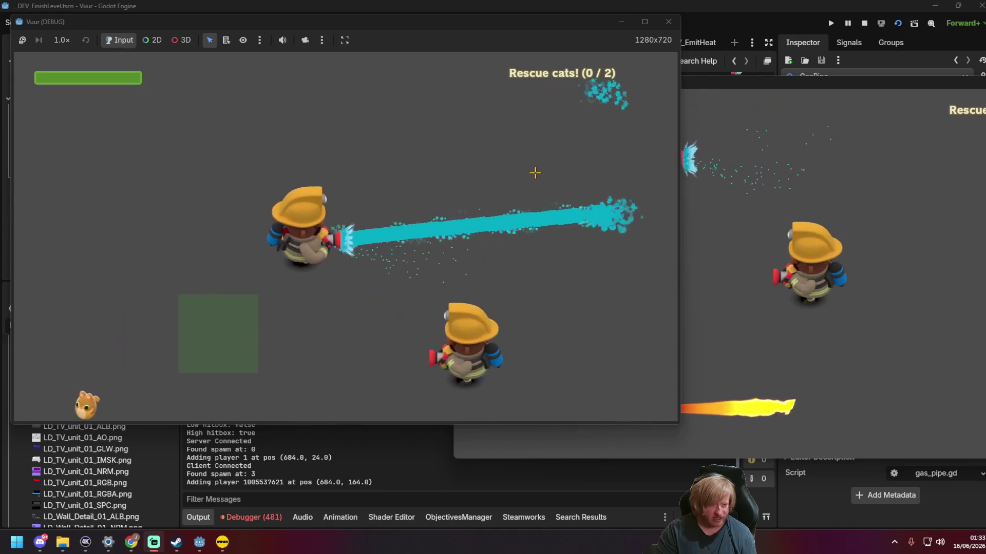
{"action": "left_click", "coordinate": [719, 171]}
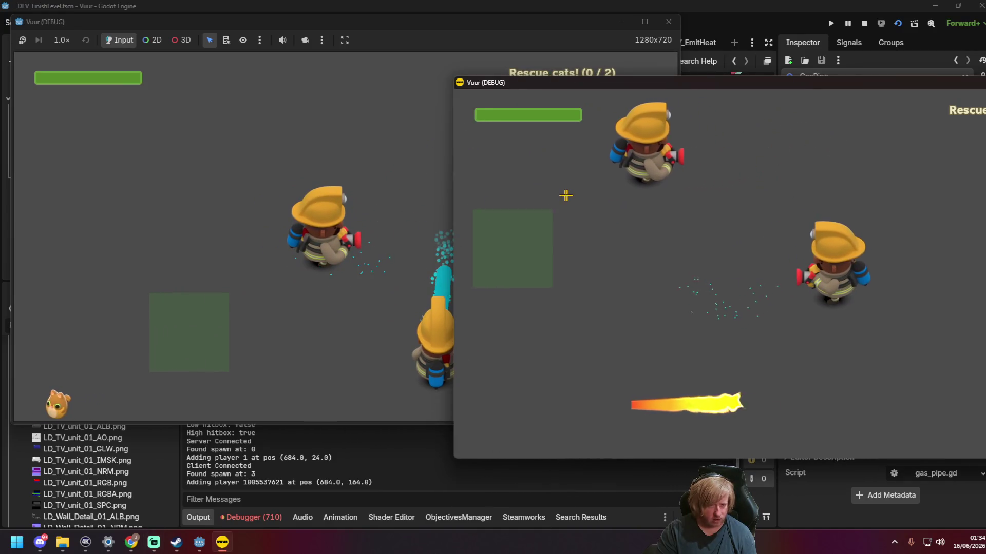
{"action": "mouse_move", "coordinate": [290, 165]}
{"action": "left_mouse_down"}
{"action": "mouse_move", "coordinate": [565, 193]}
{"action": "mouse_move", "coordinate": [411, 141]}
{"action": "left_mouse_up"}
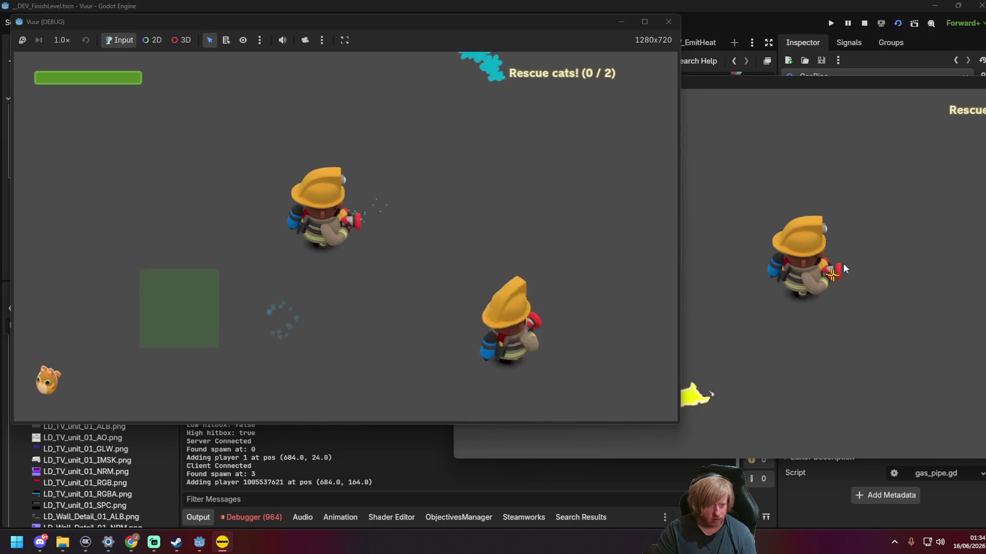
{"action": "left_click", "coordinate": [718, 231]}
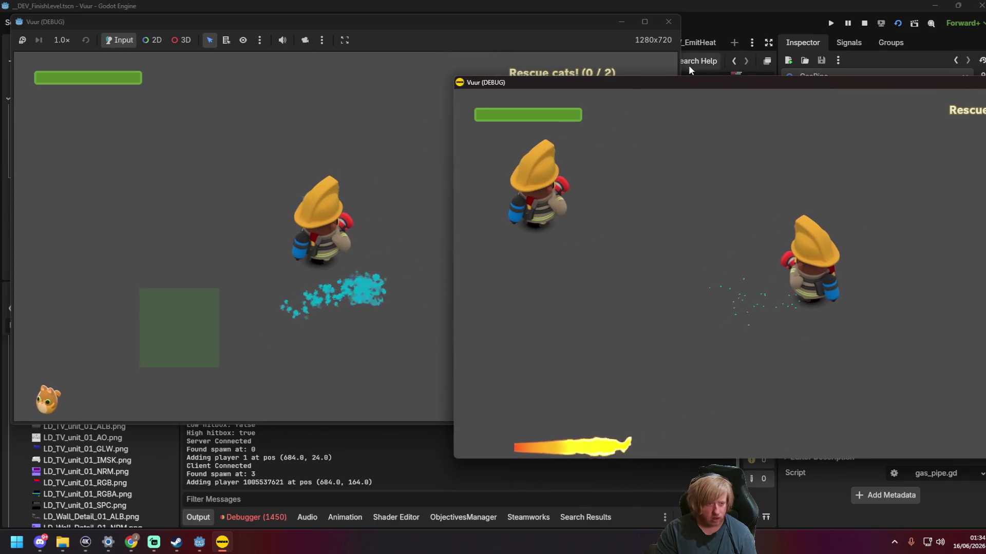
{"action": "left_click_drag", "start_coordinate": [709, 82], "coordinate": [437, 88]}
{"action": "mouse_move", "coordinate": [447, 246]}
{"action": "left_mouse_down"}
{"action": "mouse_move", "coordinate": [390, 319]}
{"action": "mouse_move", "coordinate": [452, 308]}
{"action": "left_mouse_up"}
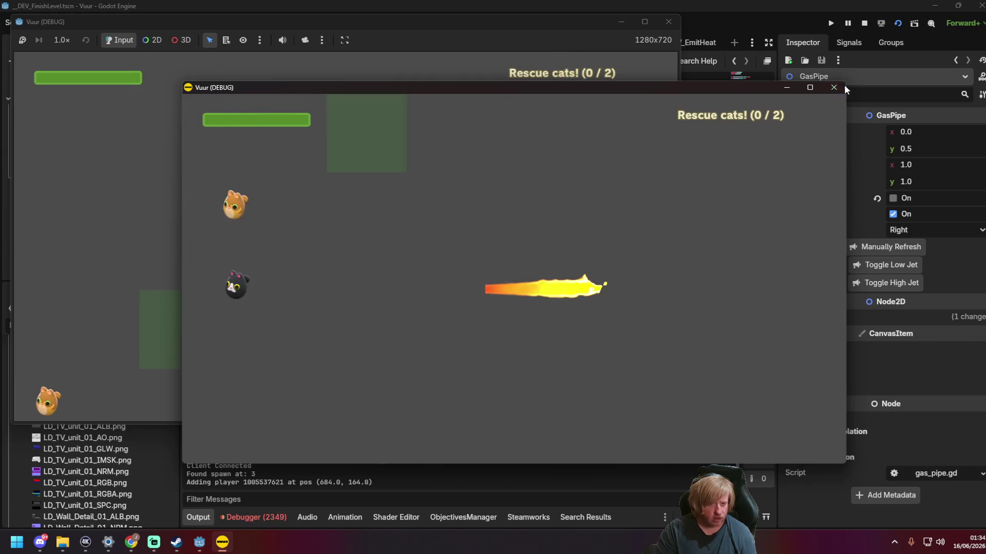
Step: Close both game windows and review the debugger errors for the second session
{"action": "left_click", "coordinate": [834, 87]}
{"action": "left_click", "coordinate": [669, 22]}
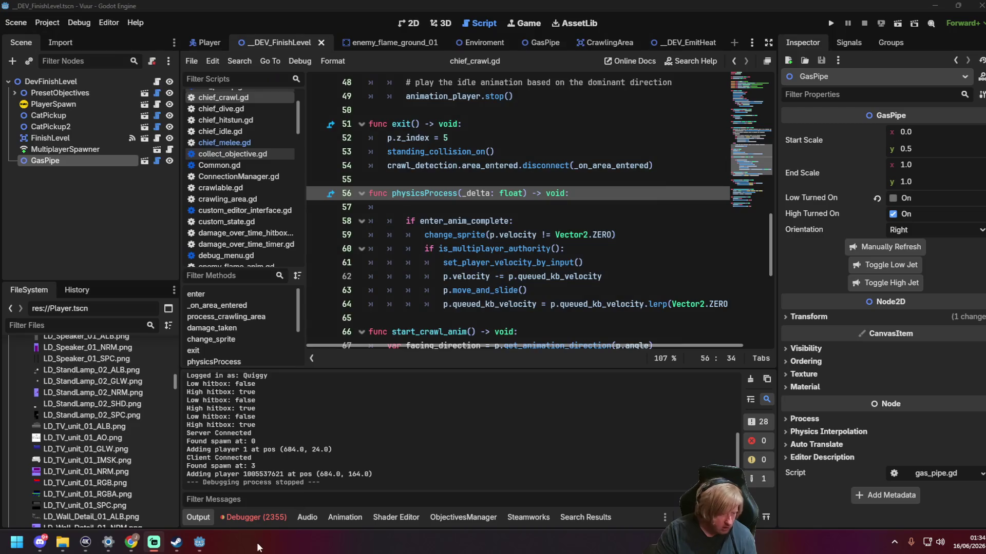
{"action": "left_click", "coordinate": [253, 517]}
{"action": "left_click", "coordinate": [269, 380]}
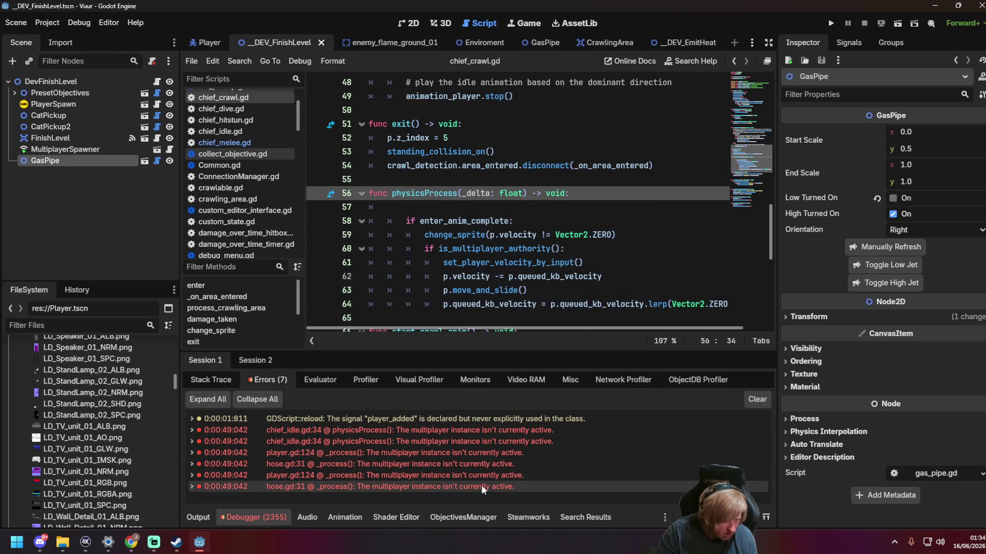
{"action": "left_click", "coordinate": [379, 237]}
{"action": "left_click", "coordinate": [251, 361]}
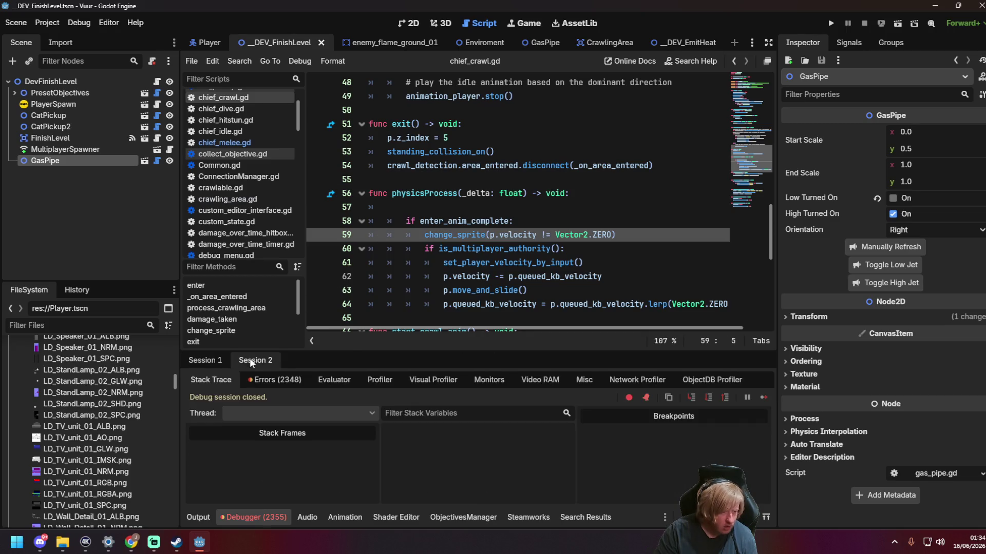
{"action": "left_click", "coordinate": [259, 381]}
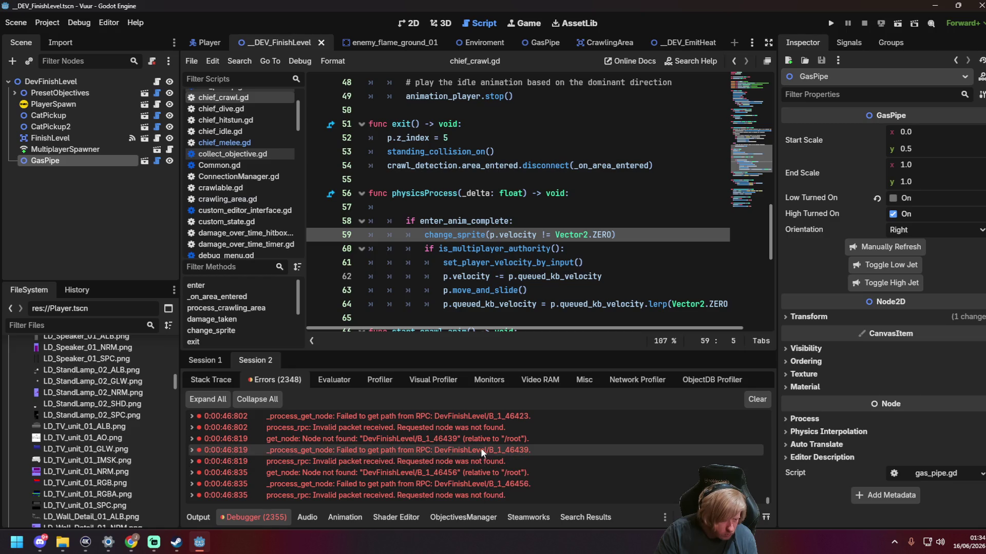
Step: Save chief_crawl.gd and run the current scene with F6
{"action": "left_click", "coordinate": [490, 152]}
{"action": "key", "text": "ctrl+s"}
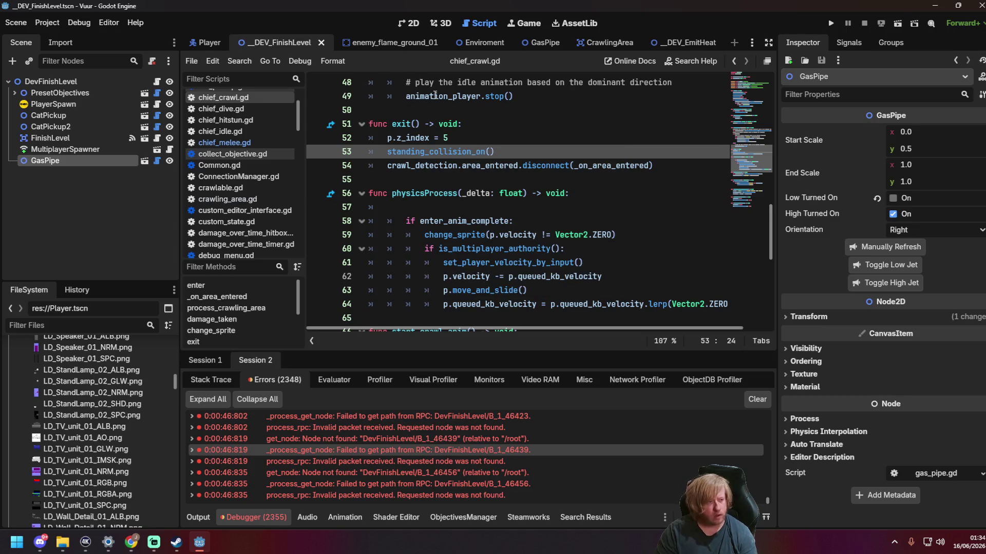
{"action": "key", "text": "F6"}
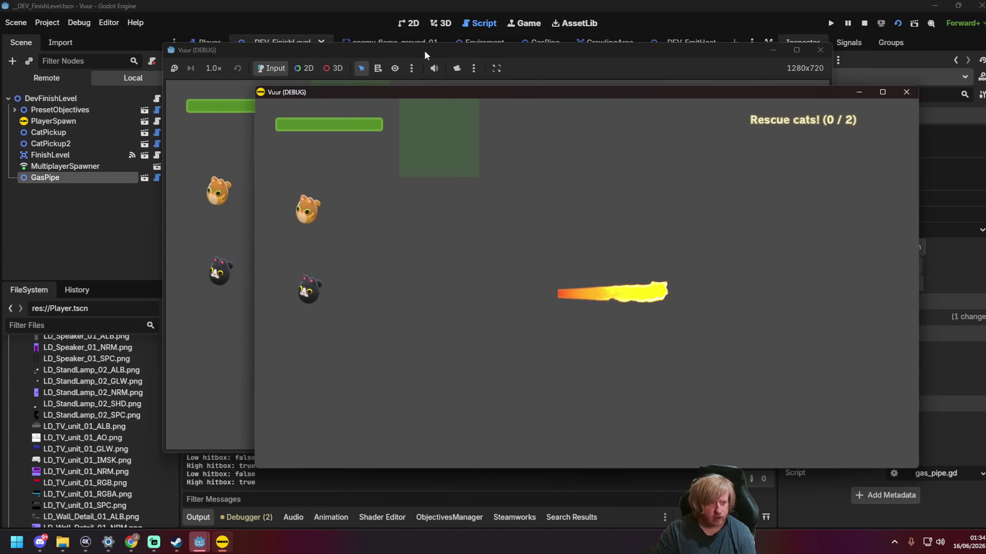
Step: Host the server in one game window, join as client in the other, and walk around
{"action": "left_click_drag", "start_coordinate": [514, 109], "coordinate": [297, 30]}
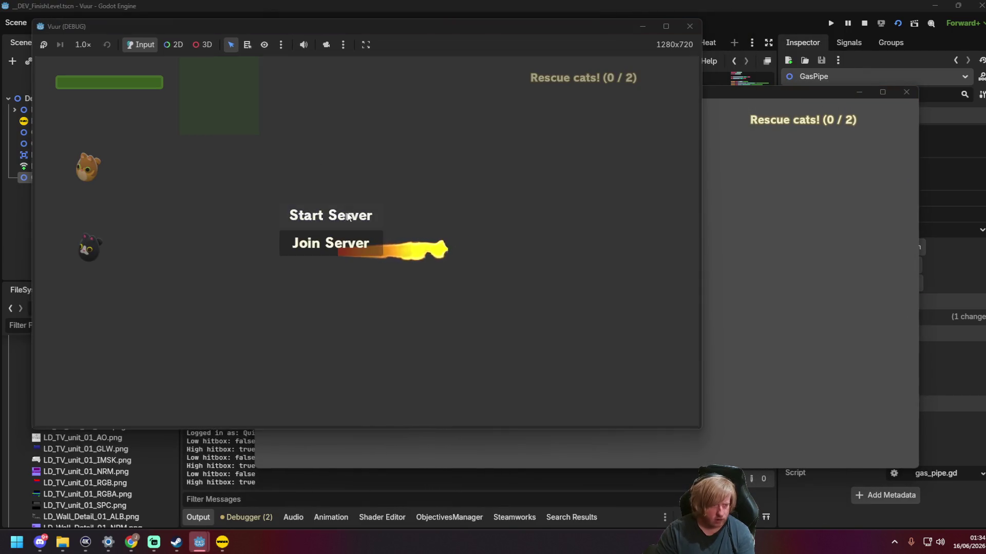
{"action": "left_click", "coordinate": [337, 215]}
{"action": "left_click", "coordinate": [732, 213]}
{"action": "left_click", "coordinate": [560, 285]}
{"action": "key", "text": "w"}
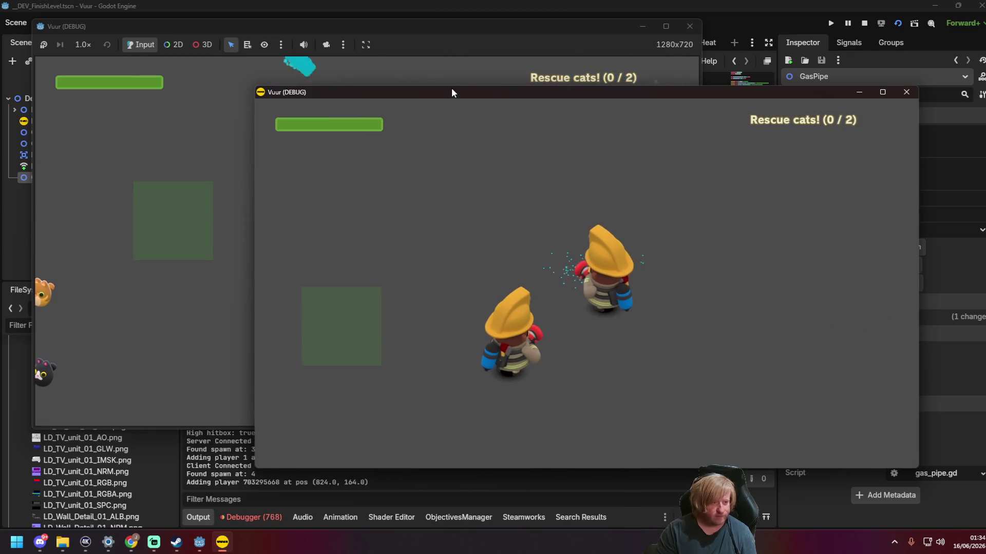
Step: Rearrange the two game windows, then close them to stop the game
{"action": "left_click_drag", "start_coordinate": [451, 92], "coordinate": [690, 137]}
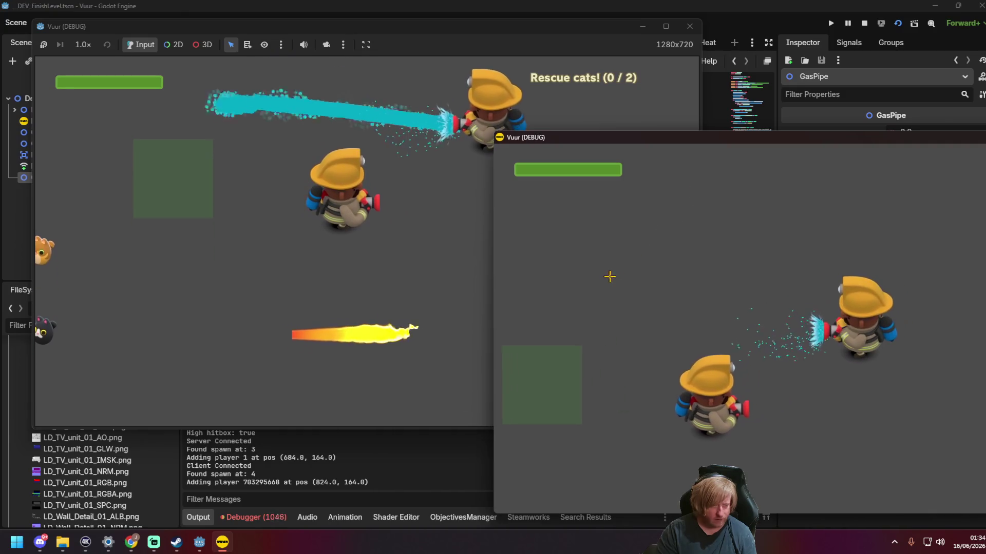
{"action": "left_click", "coordinate": [462, 256]}
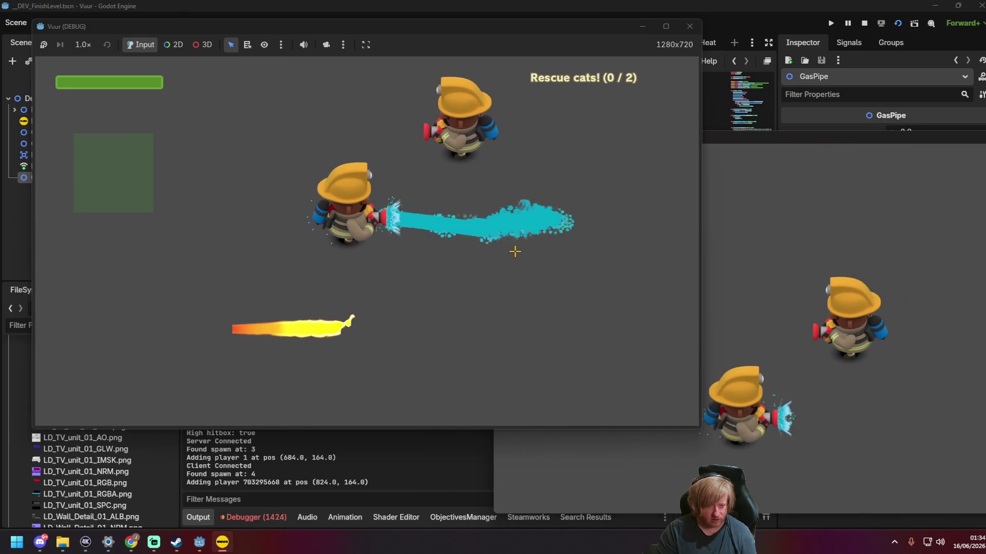
{"action": "left_click", "coordinate": [726, 161]}
{"action": "left_click_drag", "start_coordinate": [691, 138], "coordinate": [396, 109]}
{"action": "left_click", "coordinate": [854, 102]}
{"action": "left_click", "coordinate": [689, 27]}
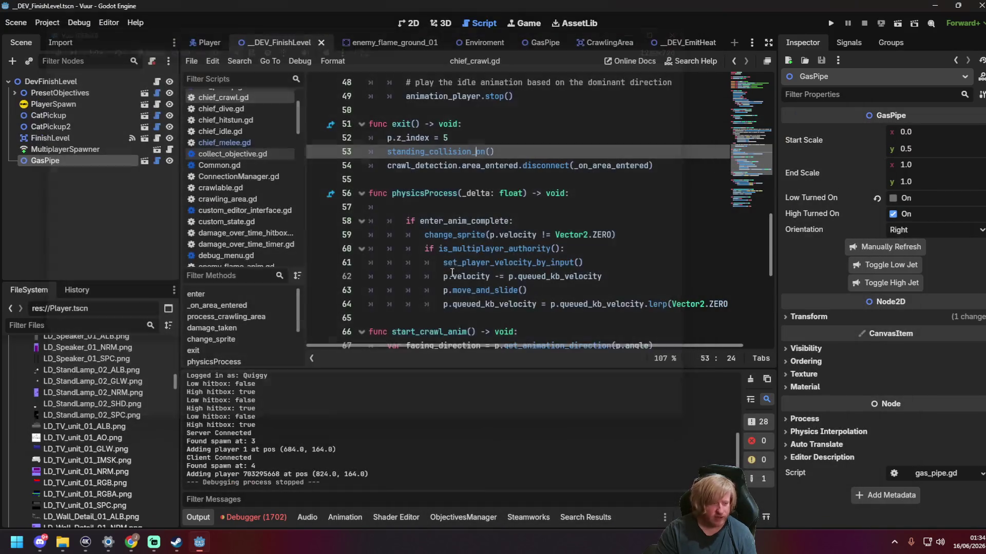
Step: Scroll the Debugger errors to the top, expand the DevFinishLevel/B_1_7091 get_node error, and save
{"action": "left_click", "coordinate": [260, 517]}
{"action": "scroll", "coordinate": [423, 459], "scroll_direction": "up", "scroll_amount": 5}
{"action": "left_click_drag", "start_coordinate": [769, 500], "coordinate": [768, 392]}
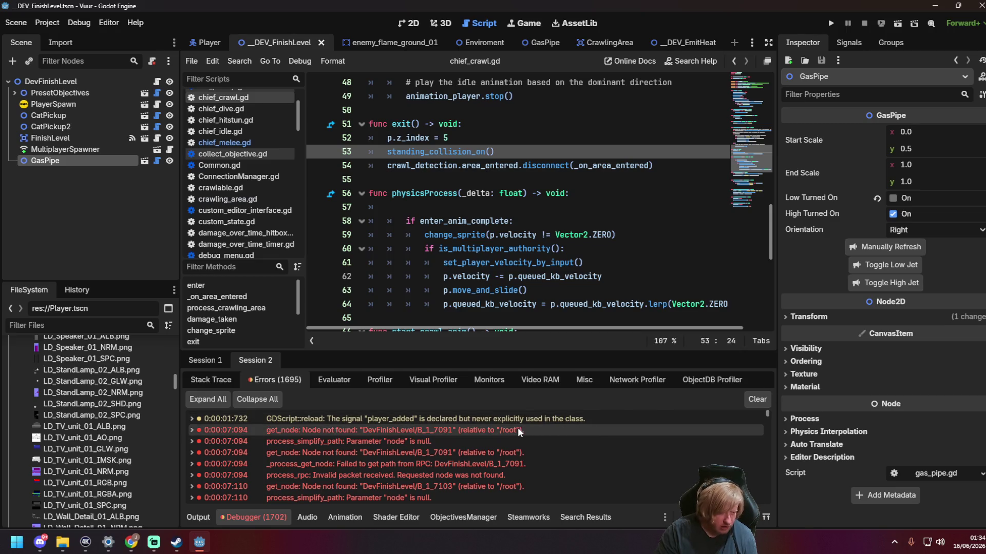
{"action": "mouse_move", "coordinate": [513, 431]}
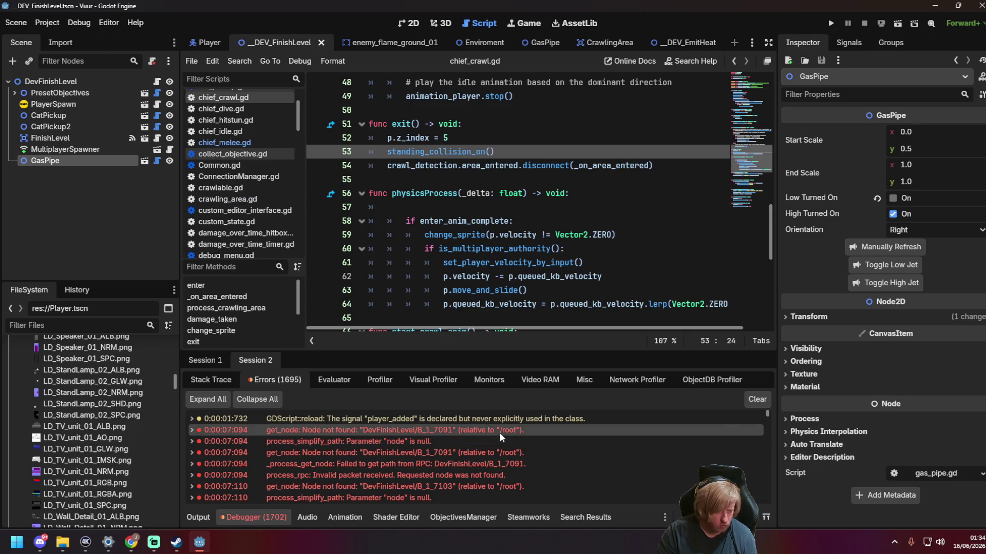
{"action": "left_click", "coordinate": [192, 431]}
{"action": "left_click", "coordinate": [456, 166]}
{"action": "key", "text": "ctrl+s"}
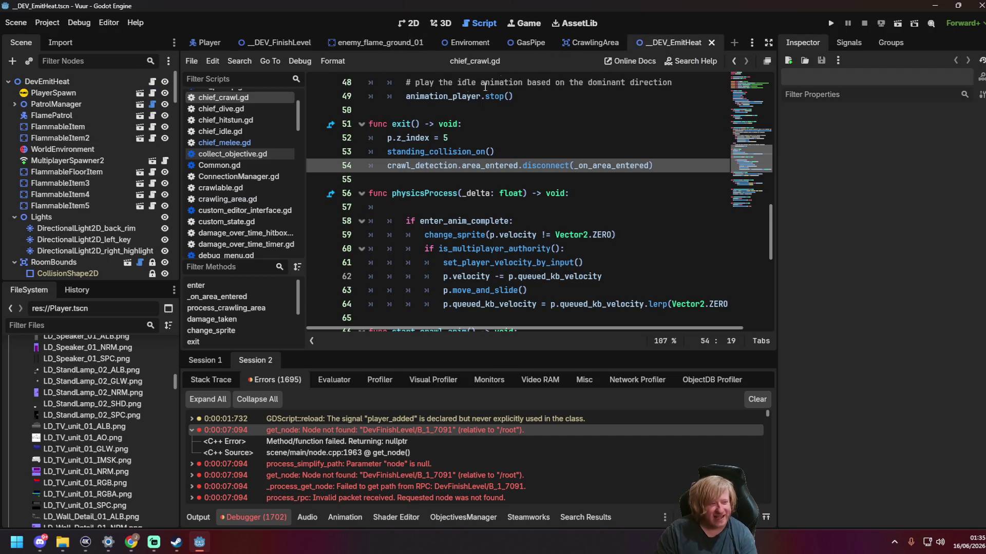
Step: Run _DEV_EmitHeat, host the server in one window and join as client in the other
{"action": "left_click", "coordinate": [681, 43]}
{"action": "key", "text": "F6"}
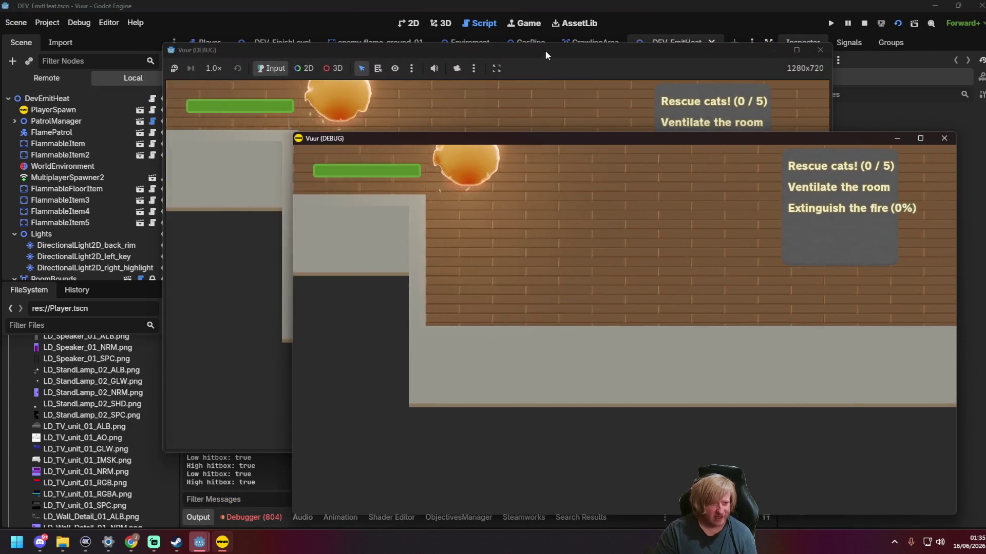
{"action": "left_click_drag", "start_coordinate": [544, 51], "coordinate": [421, 31]}
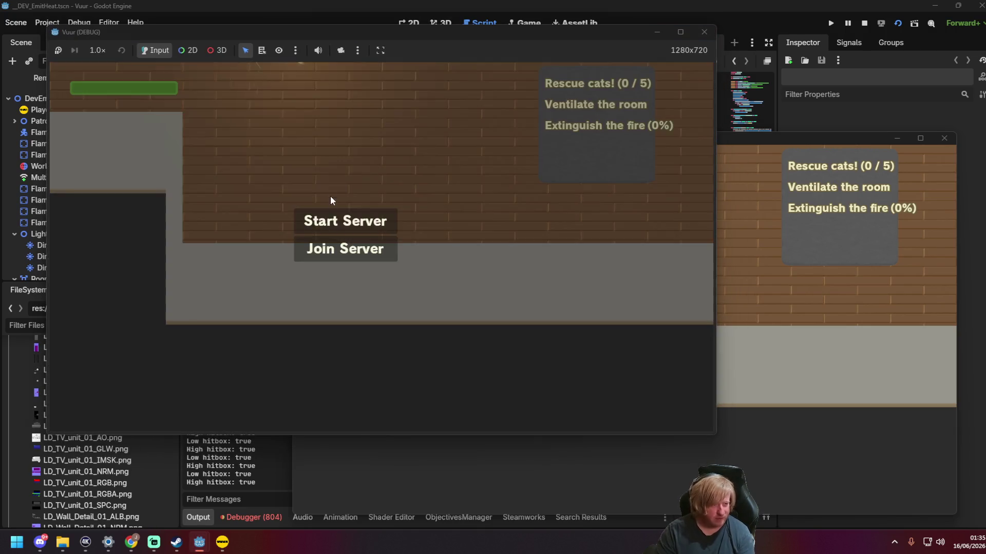
{"action": "left_click", "coordinate": [348, 220]}
{"action": "left_click", "coordinate": [771, 237]}
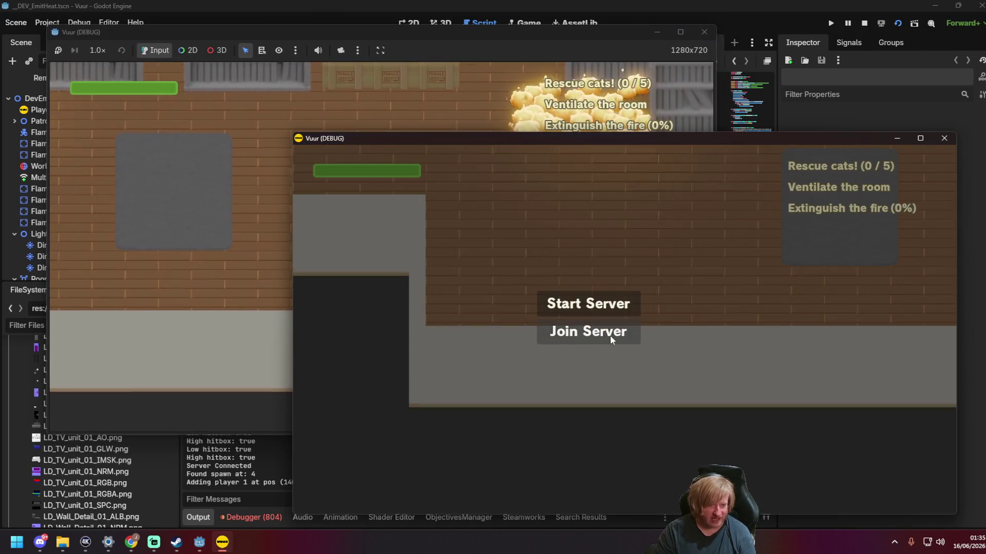
{"action": "left_click", "coordinate": [610, 335]}
Step: Walk and spray water with both firefighters, then close both game windows
{"action": "key", "text": "d"}
{"action": "mouse_move", "coordinate": [478, 301]}
{"action": "left_mouse_down"}
{"action": "mouse_move", "coordinate": [374, 264]}
{"action": "mouse_move", "coordinate": [378, 297]}
{"action": "mouse_move", "coordinate": [257, 300]}
{"action": "left_mouse_up"}
{"action": "left_click", "coordinate": [170, 272]}
{"action": "mouse_move", "coordinate": [168, 245]}
{"action": "left_mouse_down"}
{"action": "mouse_move", "coordinate": [289, 273]}
{"action": "mouse_move", "coordinate": [410, 226]}
{"action": "mouse_move", "coordinate": [462, 272]}
{"action": "mouse_move", "coordinate": [436, 221]}
{"action": "mouse_move", "coordinate": [518, 235]}
{"action": "left_mouse_up"}
{"action": "key", "text": "a"}
{"action": "left_click", "coordinate": [704, 33]}
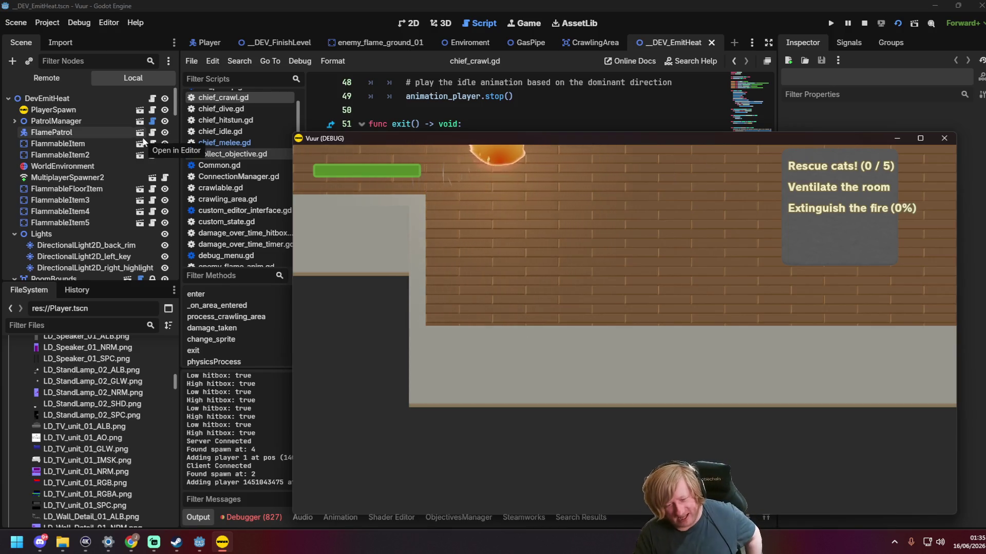
{"action": "left_click", "coordinate": [942, 139]}
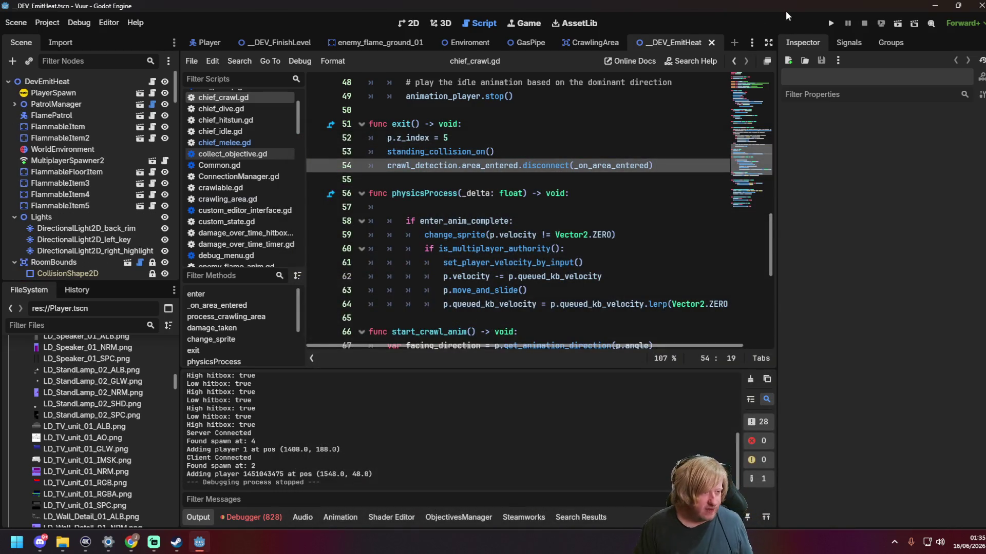
Step: Show the debugger errors and move the _DEV_EmitHeat tab right after _DEV_FinishLevel
{"action": "left_click", "coordinate": [280, 521]}
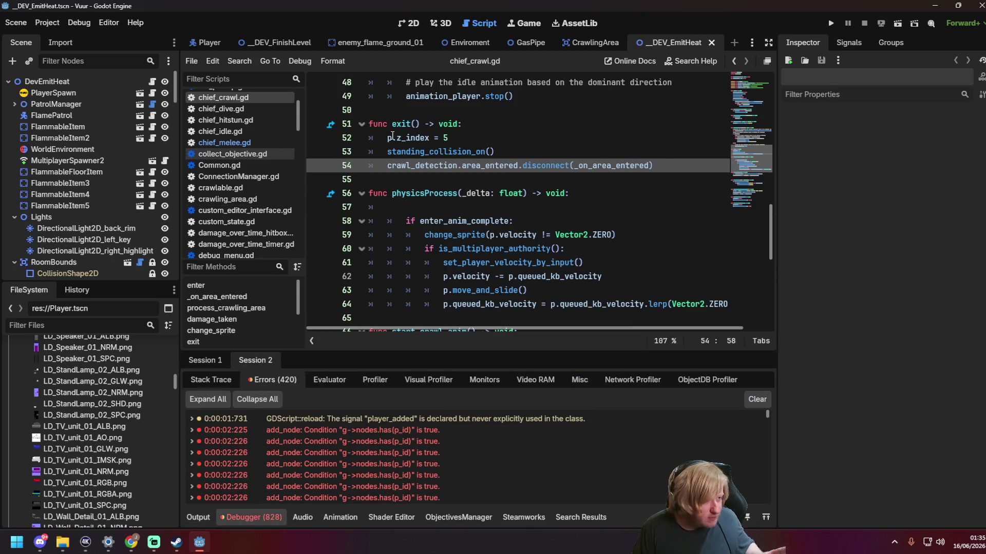
{"action": "left_click_drag", "start_coordinate": [645, 45], "coordinate": [283, 45]}
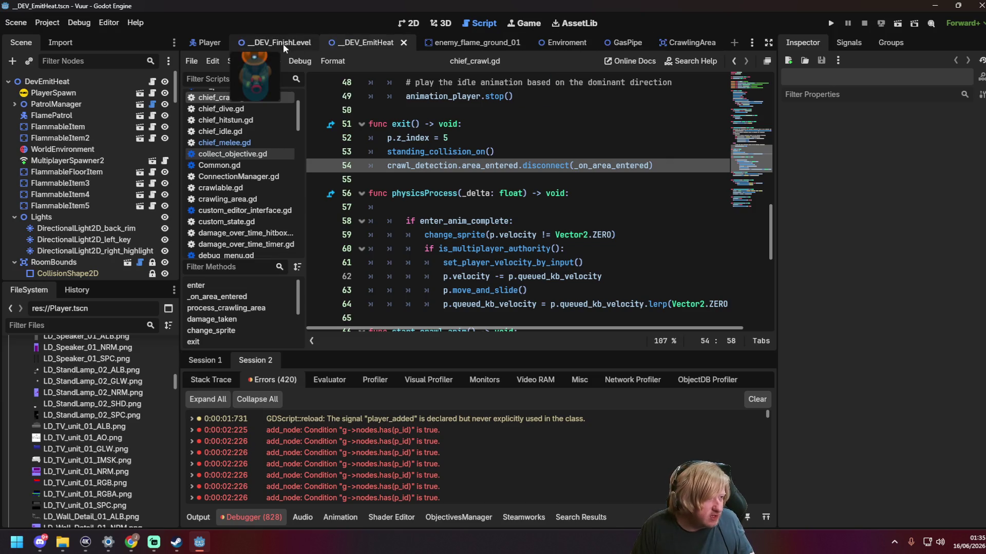
{"action": "left_click", "coordinate": [281, 45]}
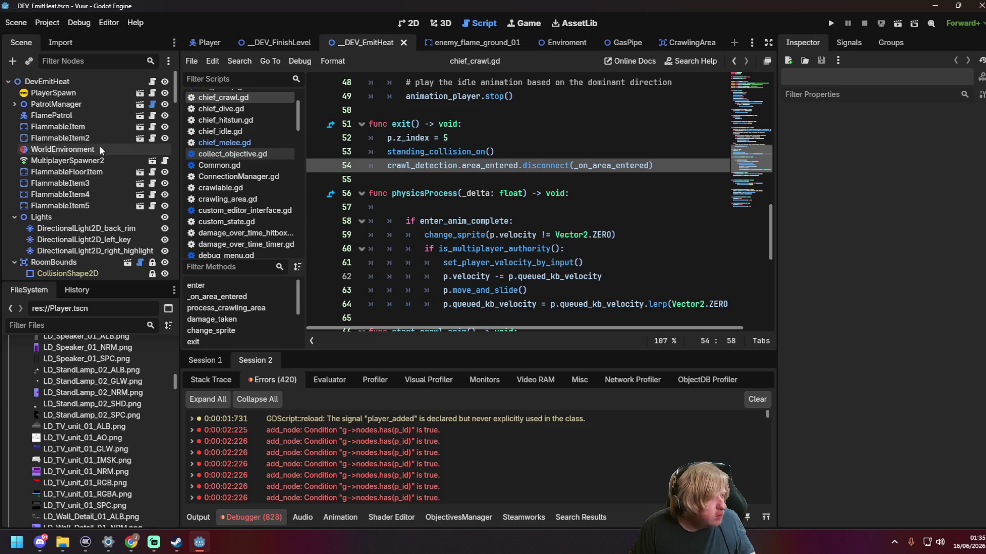
Step: Select the FinishLevel node in the _DEV_FinishLevel scene and run the scene with F6
{"action": "left_click", "coordinate": [277, 42]}
{"action": "left_click", "coordinate": [109, 82]}
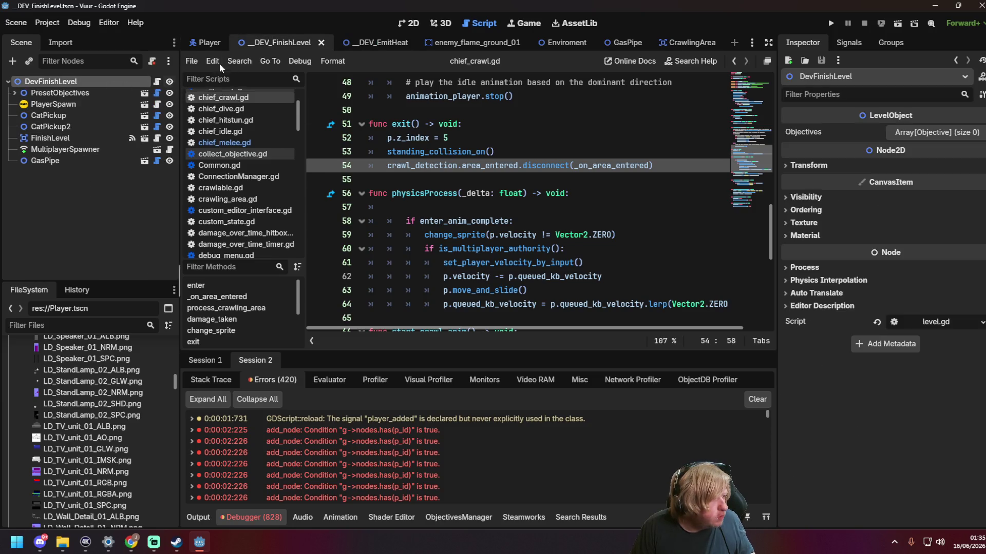
{"action": "left_click", "coordinate": [375, 43]}
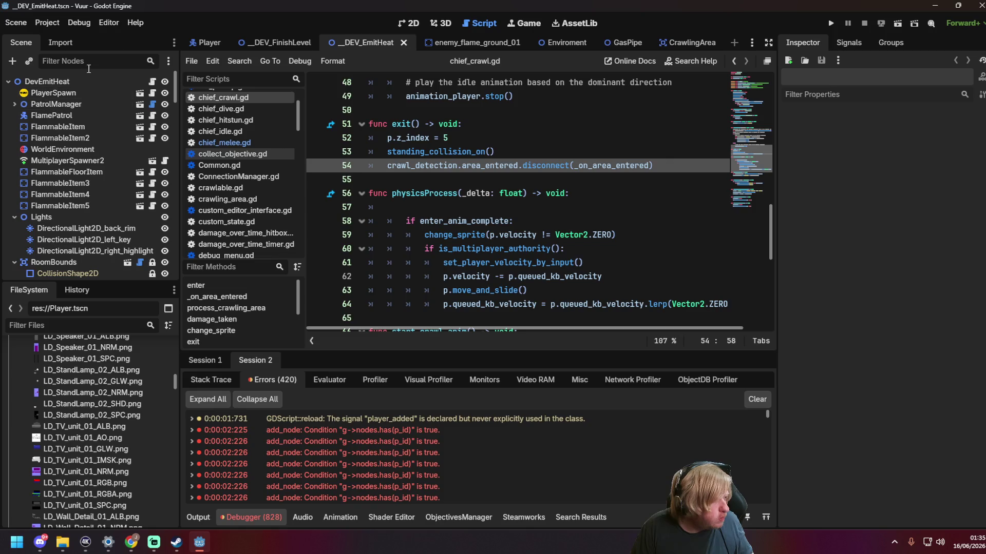
{"action": "left_click", "coordinate": [263, 44]}
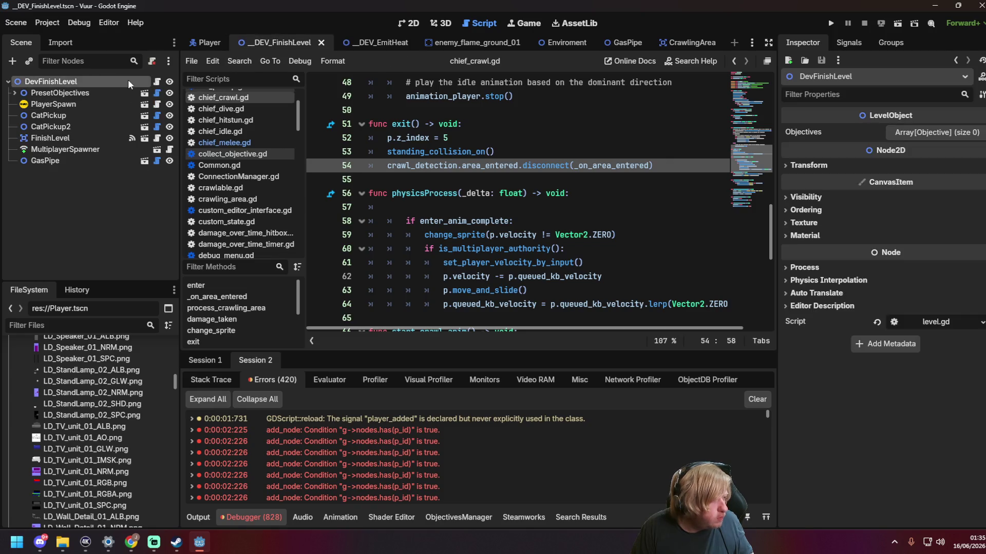
{"action": "left_click", "coordinate": [109, 140]}
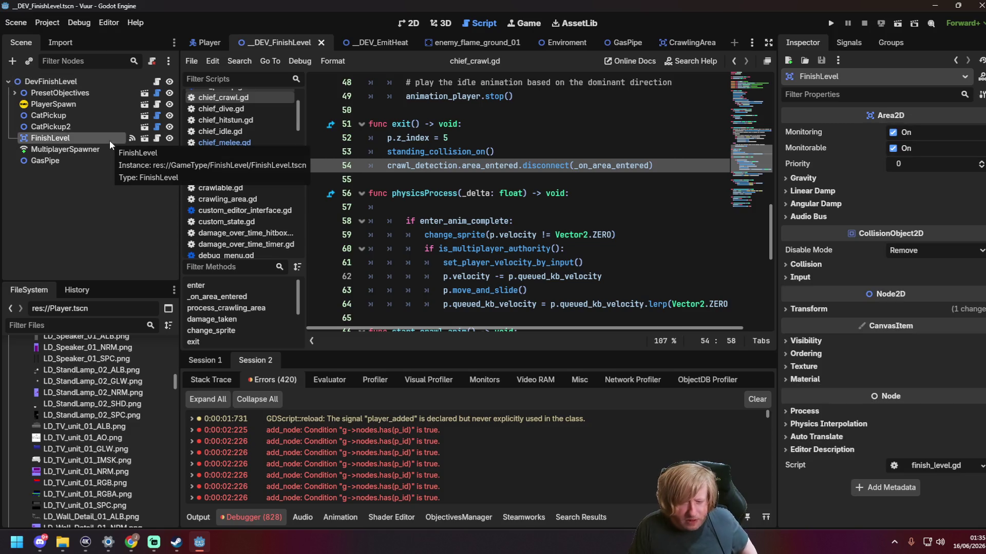
{"action": "left_click", "coordinate": [505, 137]}
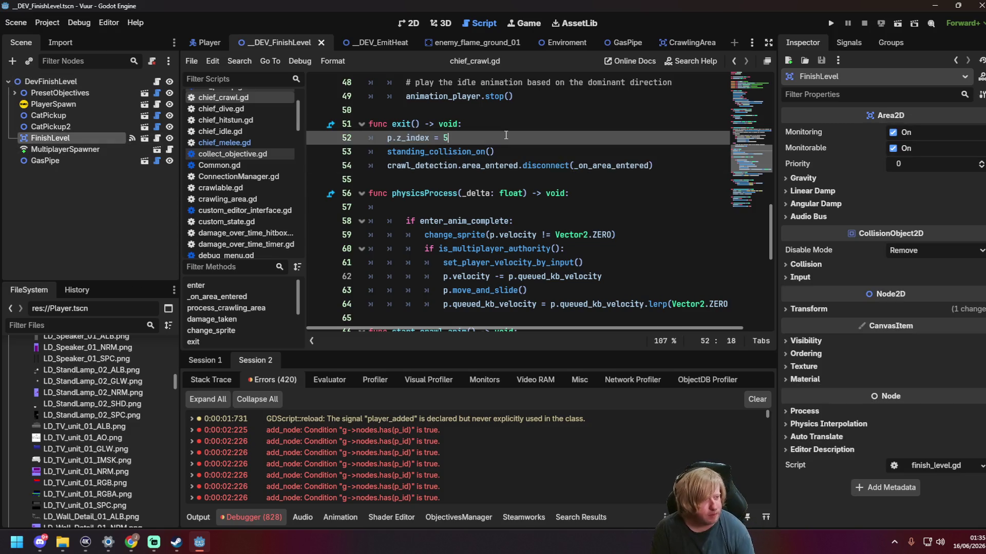
{"action": "key", "text": "F6"}
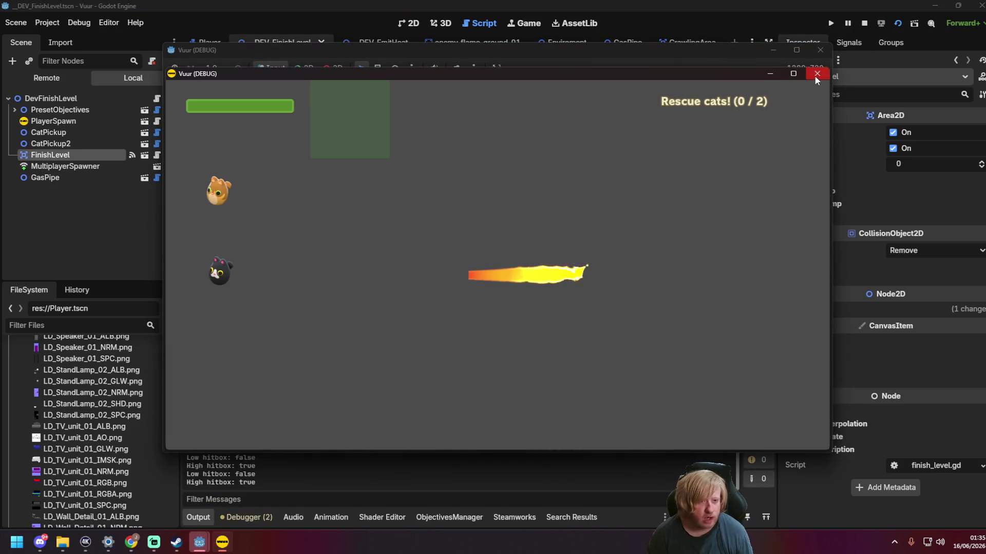
Step: Relaunch the scene, host the server in one window and join as client in the other
{"action": "left_click", "coordinate": [817, 73]}
{"action": "left_click", "coordinate": [820, 49]}
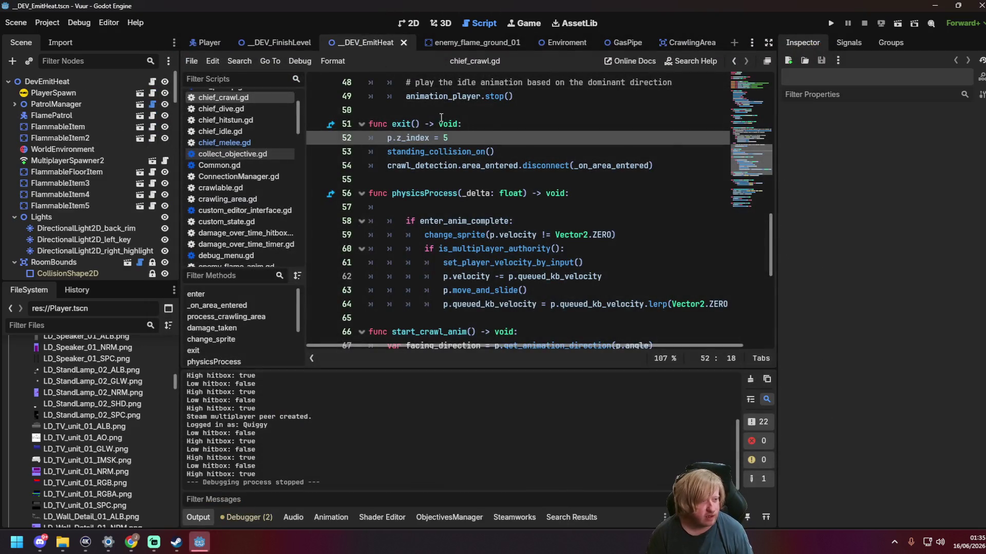
{"action": "key", "text": "F6"}
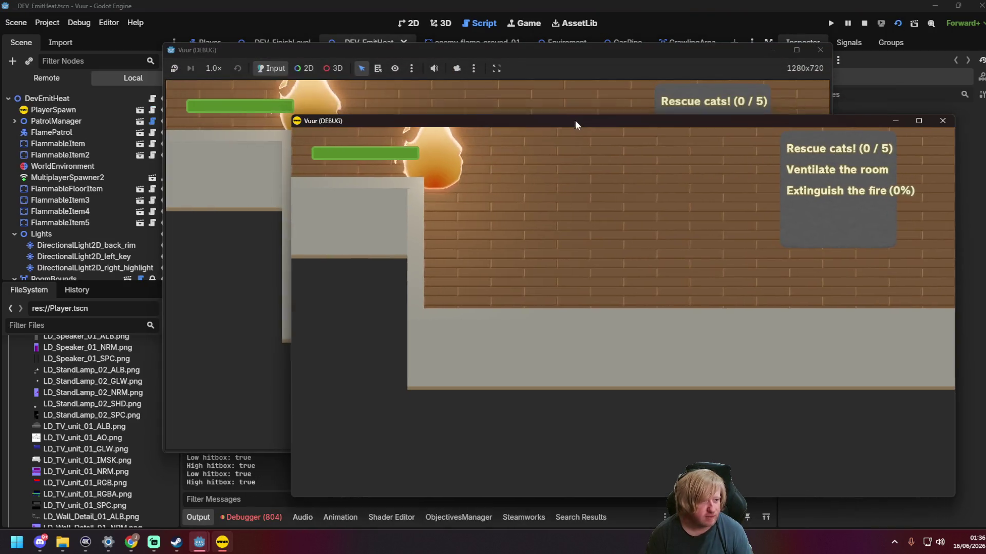
{"action": "left_click_drag", "start_coordinate": [453, 48], "coordinate": [341, 43]}
{"action": "left_click", "coordinate": [380, 226]}
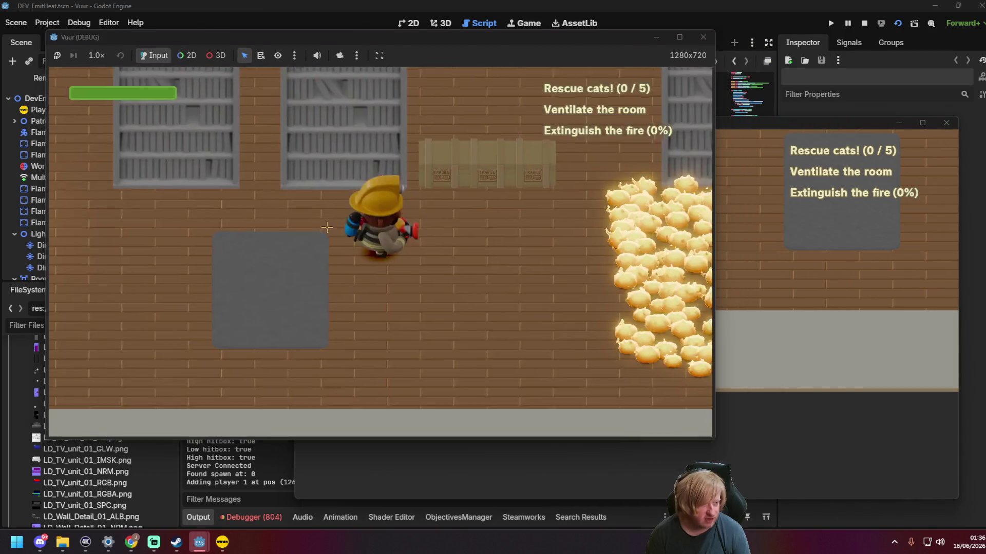
{"action": "left_click", "coordinate": [767, 278]}
{"action": "left_click", "coordinate": [590, 316]}
{"action": "mouse_move", "coordinate": [599, 126]}
{"action": "left_mouse_down"}
{"action": "mouse_move", "coordinate": [645, 174]}
{"action": "mouse_move", "coordinate": [725, 216]}
{"action": "mouse_move", "coordinate": [820, 153]}
{"action": "left_mouse_up"}
Step: Walk both firefighters around the room, up to the crates and beside each other
{"action": "key", "text": "a"}
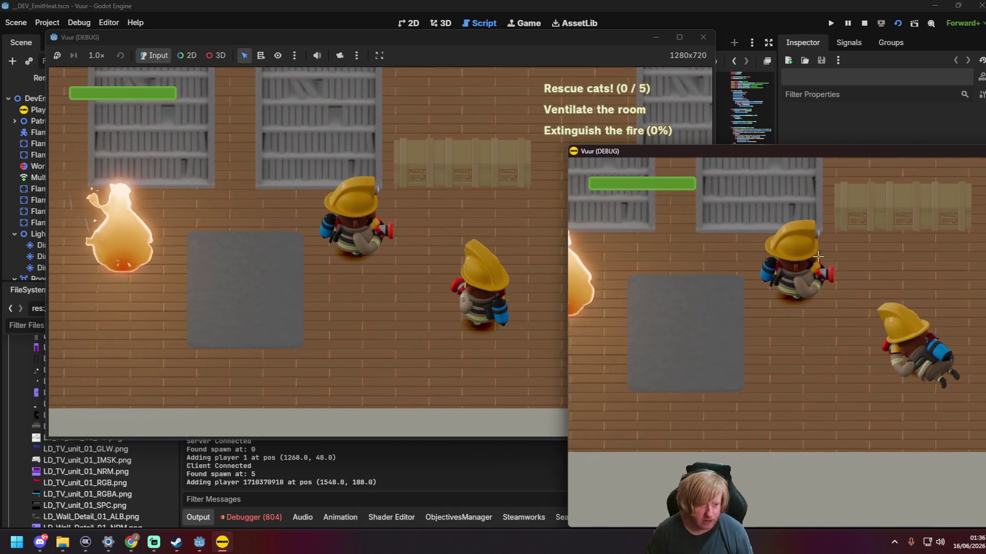
{"action": "key", "text": "w"}
{"action": "key", "text": "s"}
{"action": "key", "text": "a"}
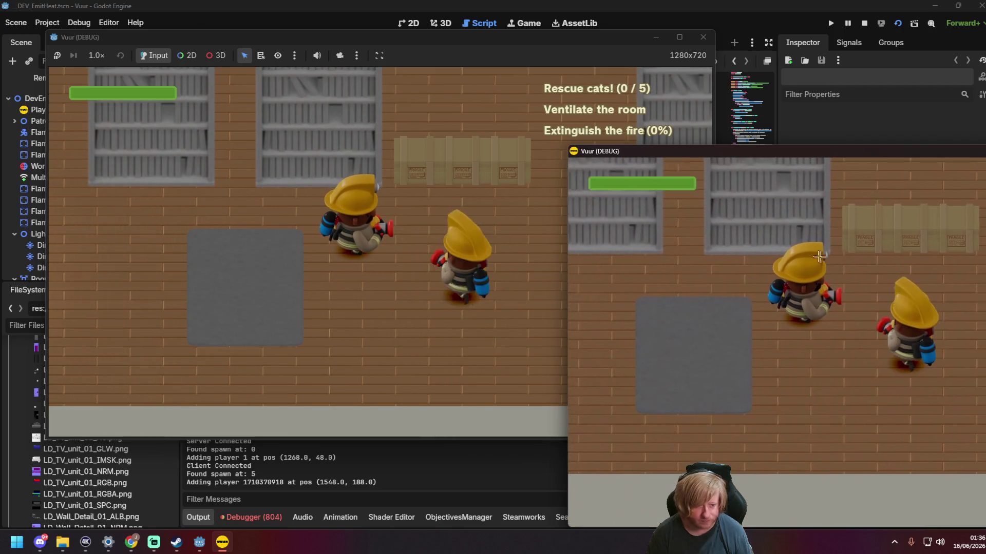
{"action": "key", "text": "a"}
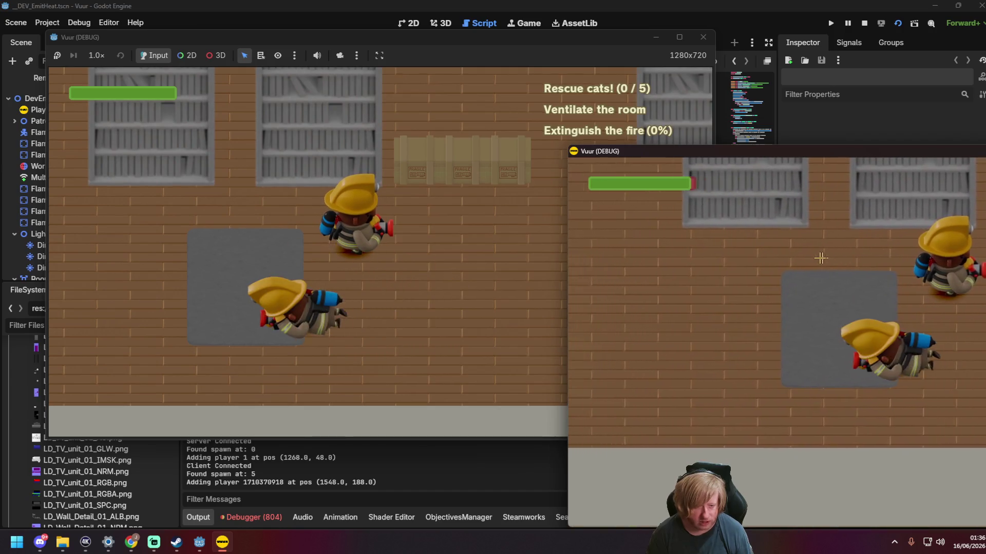
{"action": "key", "text": "d"}
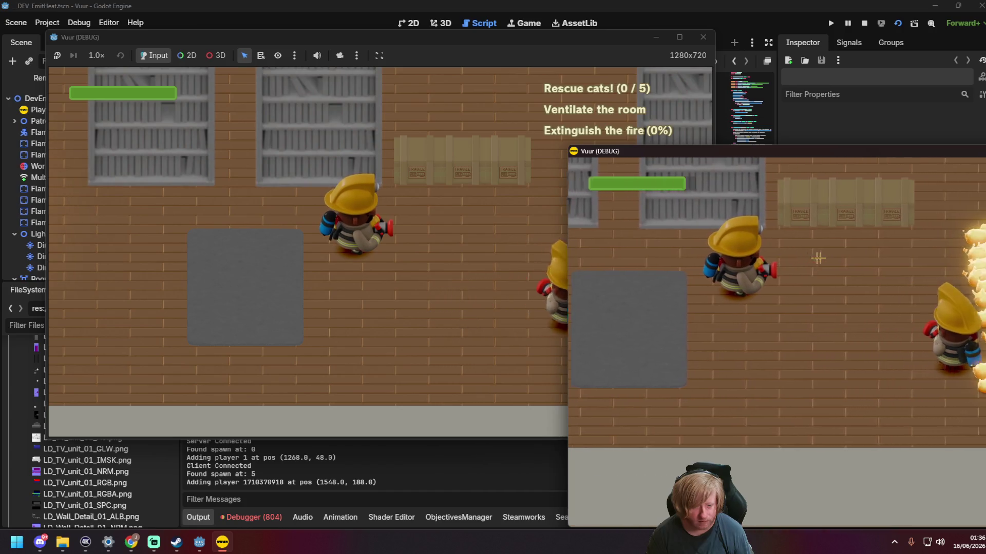
{"action": "key", "text": "a"}
{"action": "key", "text": "d"}
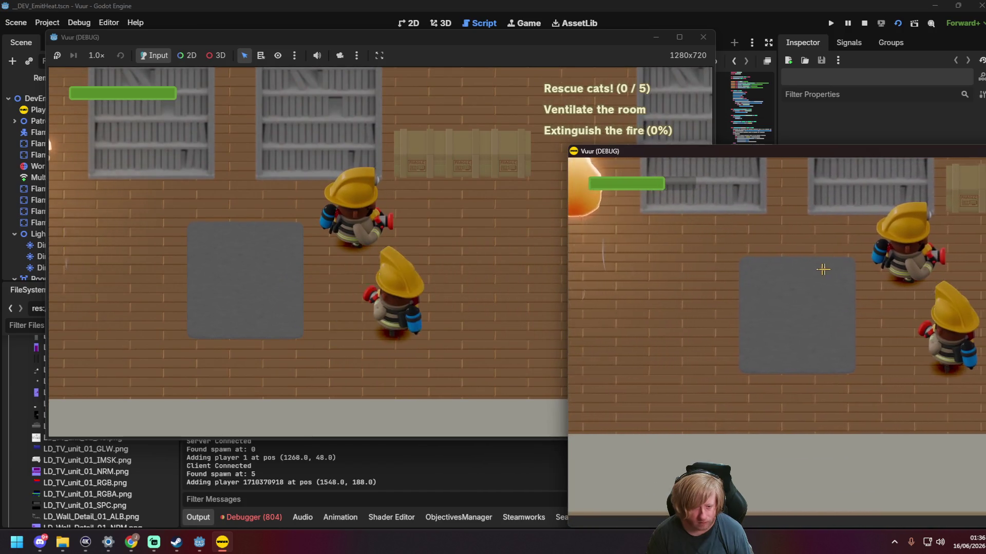
{"action": "key", "text": "w"}
{"action": "key", "text": "d"}
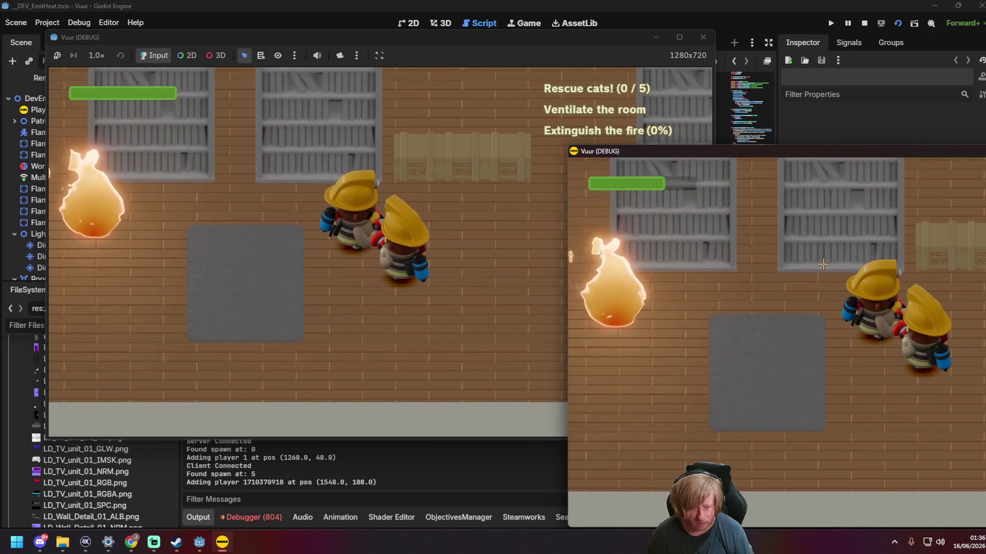
{"action": "key", "text": "s"}
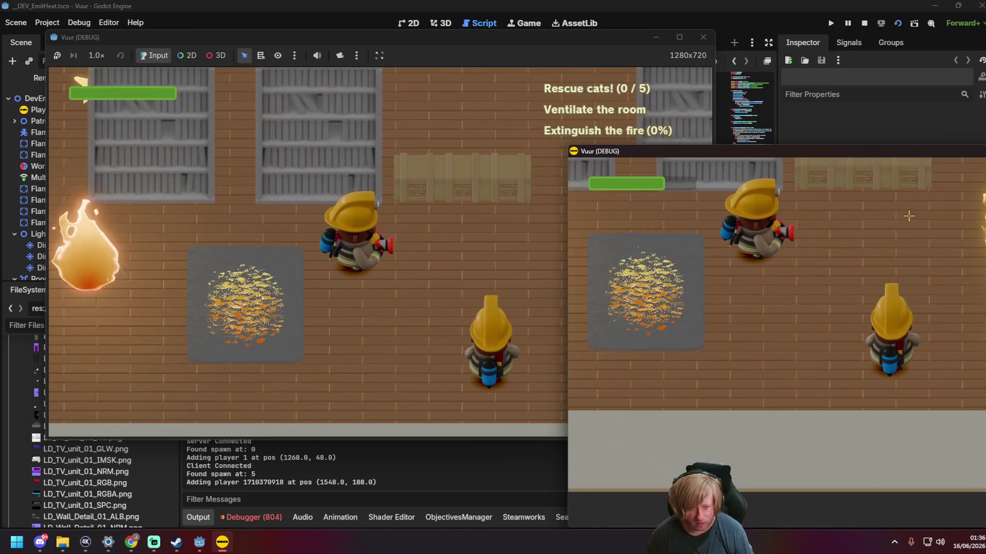
{"action": "key", "text": "w"}
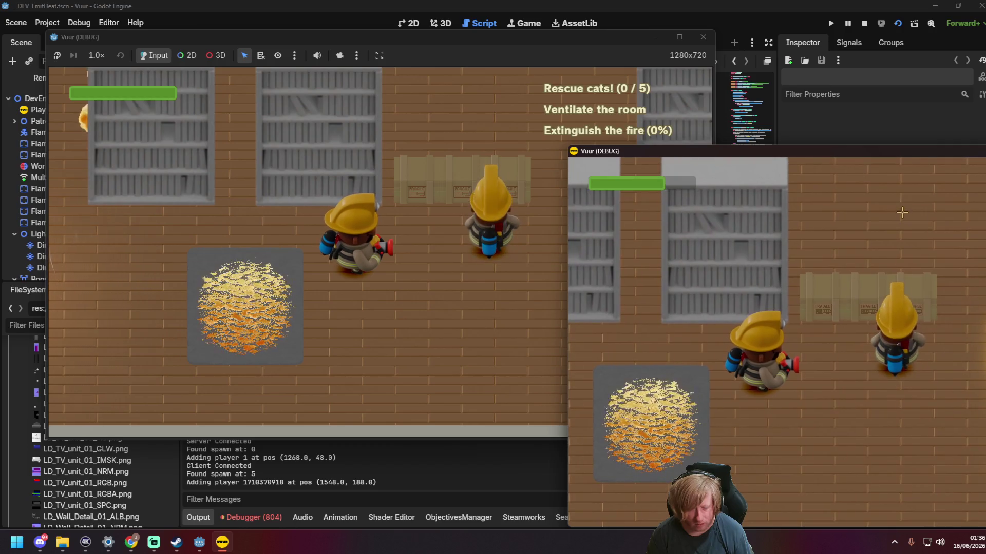
{"action": "key", "text": "s"}
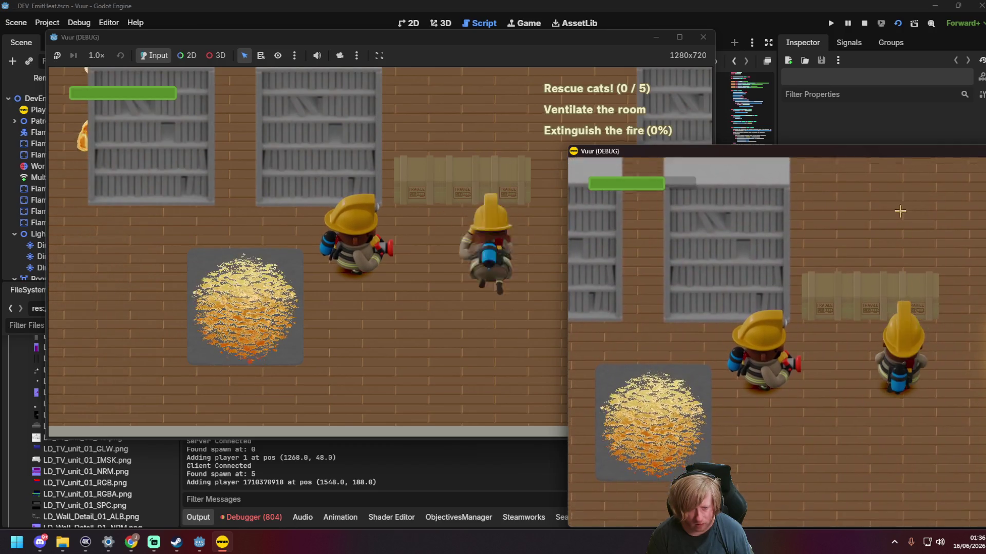
{"action": "key", "text": "w"}
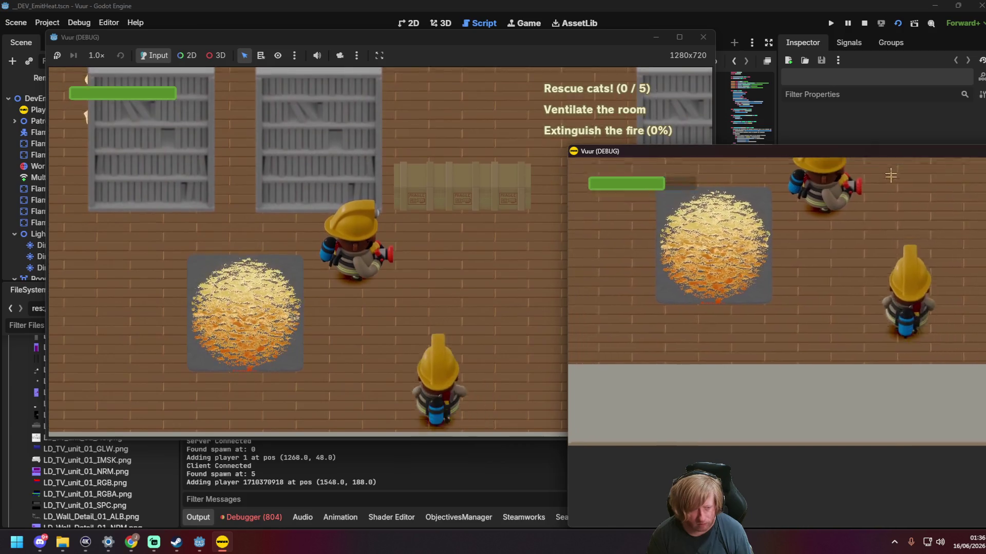
Step: Spray the water jet to put out the fire, then stop the game with F8
{"action": "key", "text": "d"}
{"action": "mouse_move", "coordinate": [810, 334]}
{"action": "left_mouse_down"}
{"action": "mouse_move", "coordinate": [799, 359]}
{"action": "mouse_move", "coordinate": [798, 324]}
{"action": "mouse_move", "coordinate": [976, 328]}
{"action": "left_mouse_up"}
{"action": "key", "text": "a"}
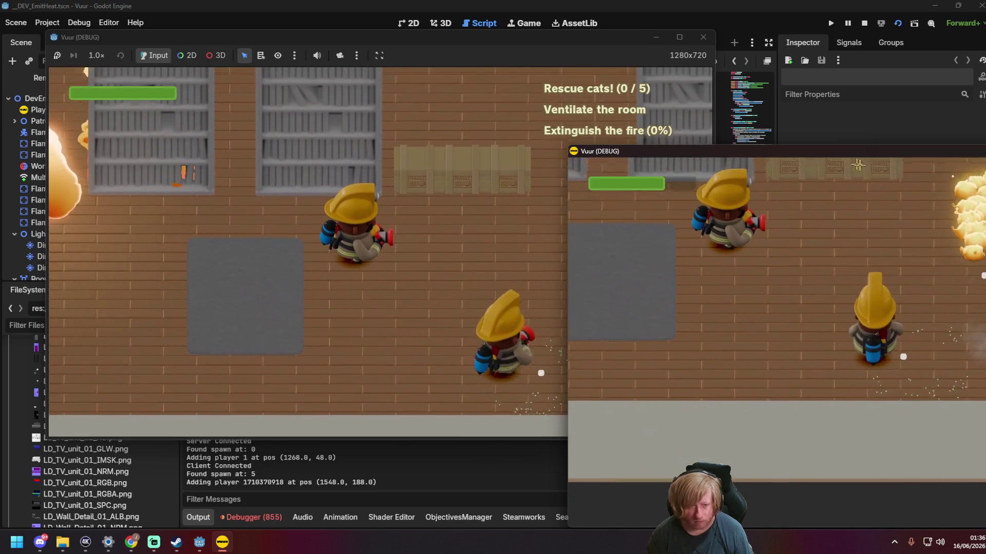
{"action": "left_click_drag", "start_coordinate": [981, 151], "coordinate": [541, 95]}
{"action": "key", "text": "F8"}
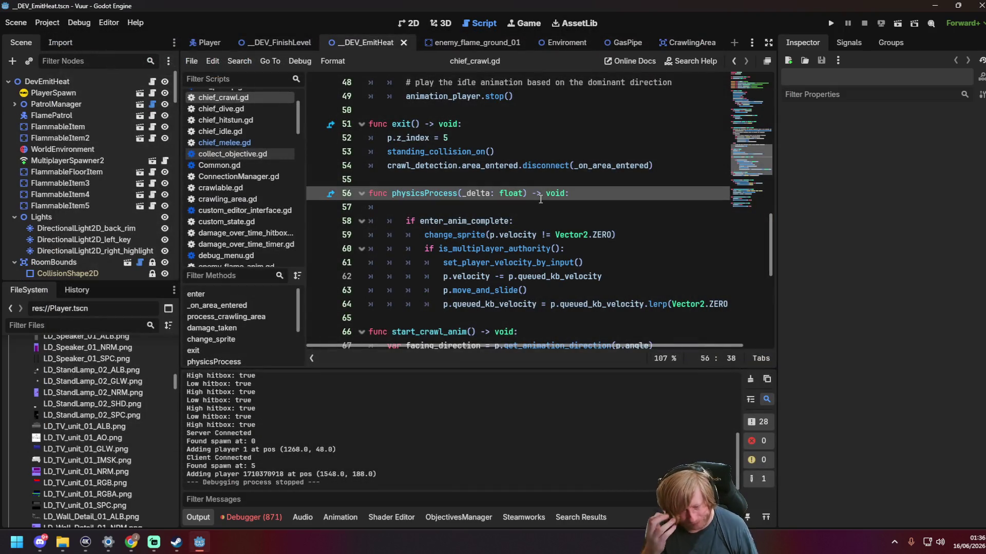
Step: Delete blank line 57 at the top of physicsProcess and save chief_crawl.gd
{"action": "left_click", "coordinate": [522, 207]}
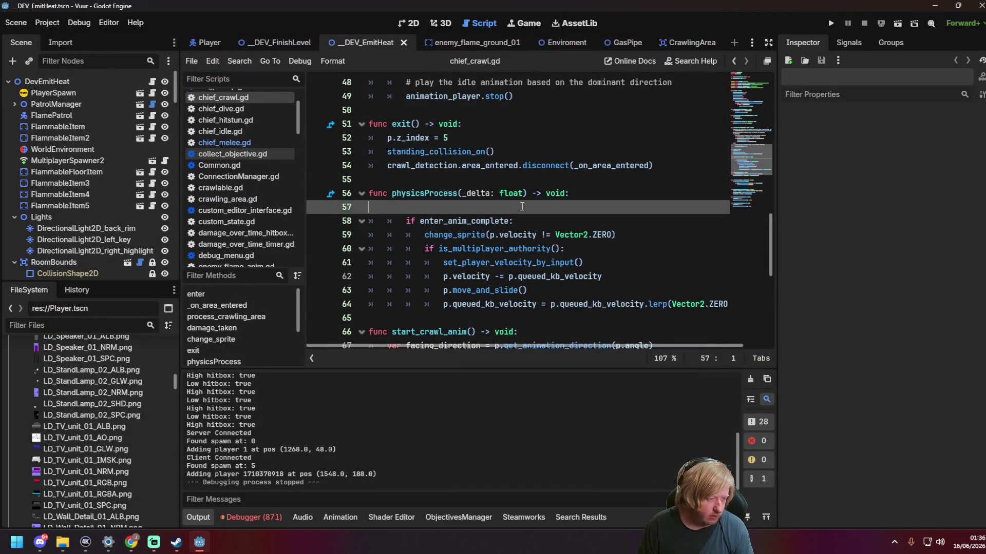
{"action": "key", "text": "Delete"}
{"action": "key", "text": "End"}
{"action": "key", "text": "ctrl+s"}
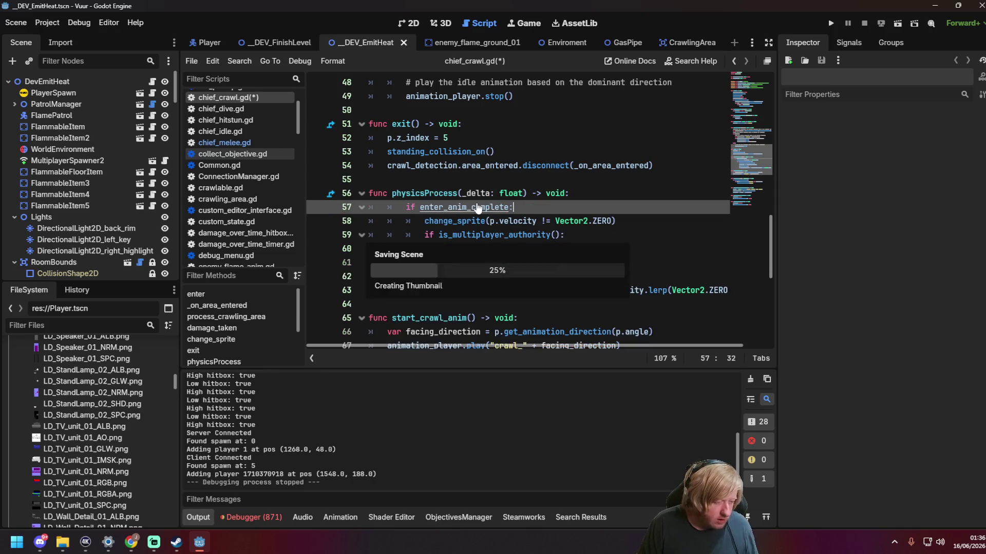
Step: Review the enter() function in chief_crawl.gd, then switch to the web browser
{"action": "scroll", "coordinate": [471, 212], "scroll_direction": "up", "scroll_amount": 7}
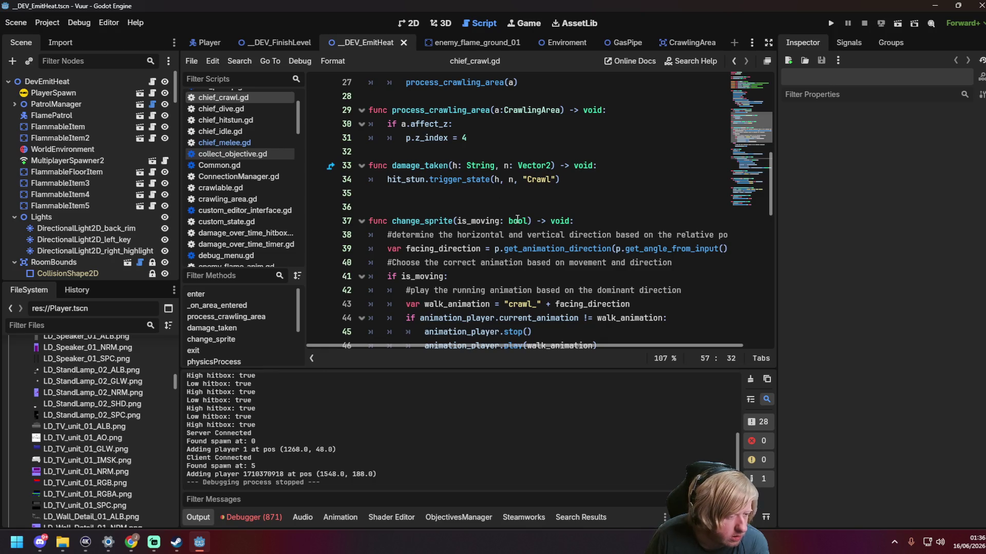
{"action": "scroll", "coordinate": [505, 226], "scroll_direction": "down", "scroll_amount": 1}
{"action": "scroll", "coordinate": [525, 232], "scroll_direction": "down", "scroll_amount": 1}
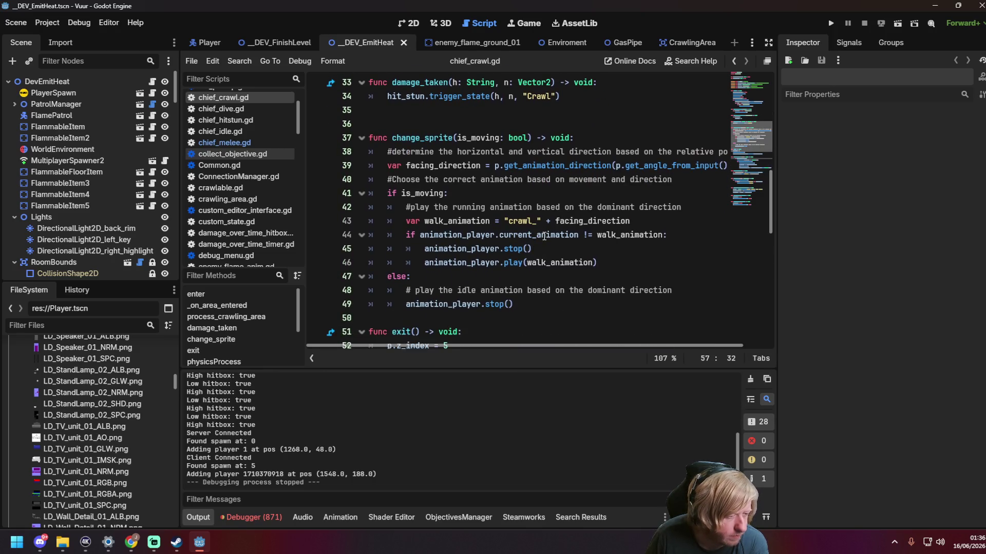
{"action": "mouse_move", "coordinate": [550, 238]}
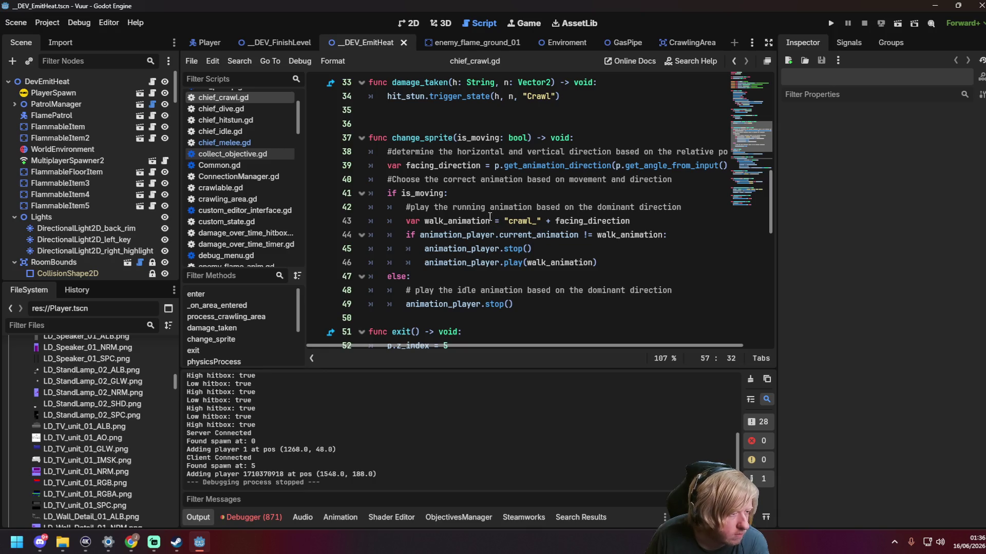
{"action": "scroll", "coordinate": [488, 214], "scroll_direction": "up", "scroll_amount": 10}
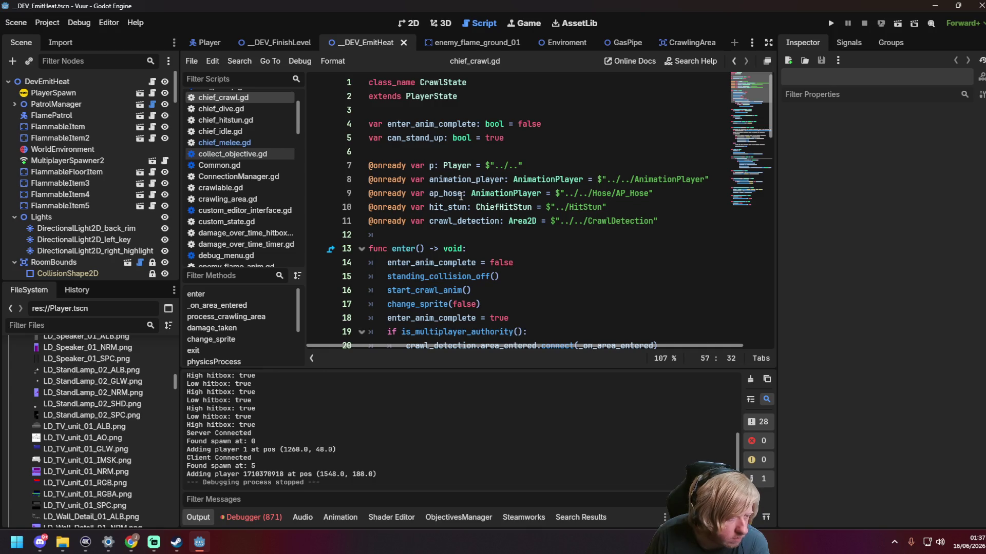
{"action": "scroll", "coordinate": [459, 195], "scroll_direction": "down", "scroll_amount": 3}
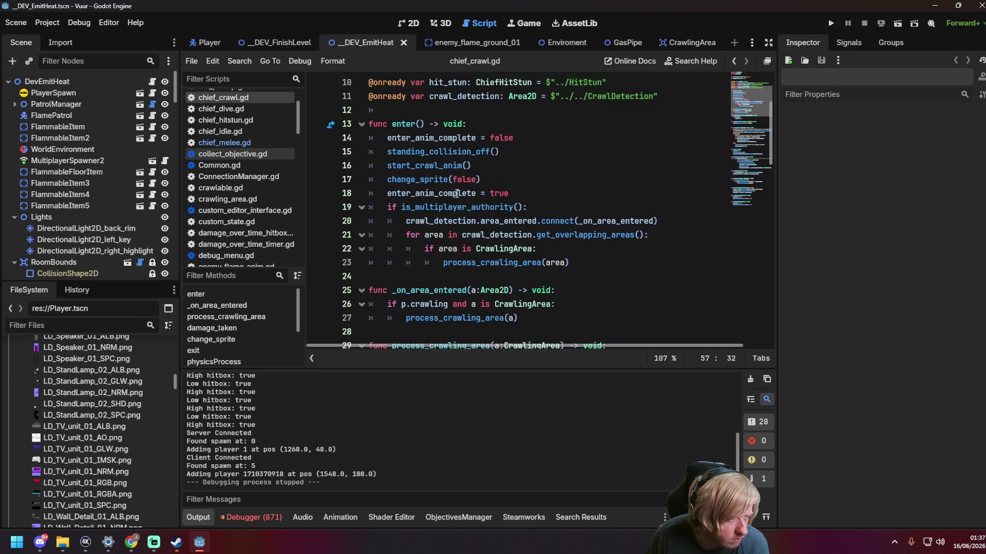
{"action": "mouse_move", "coordinate": [456, 193]}
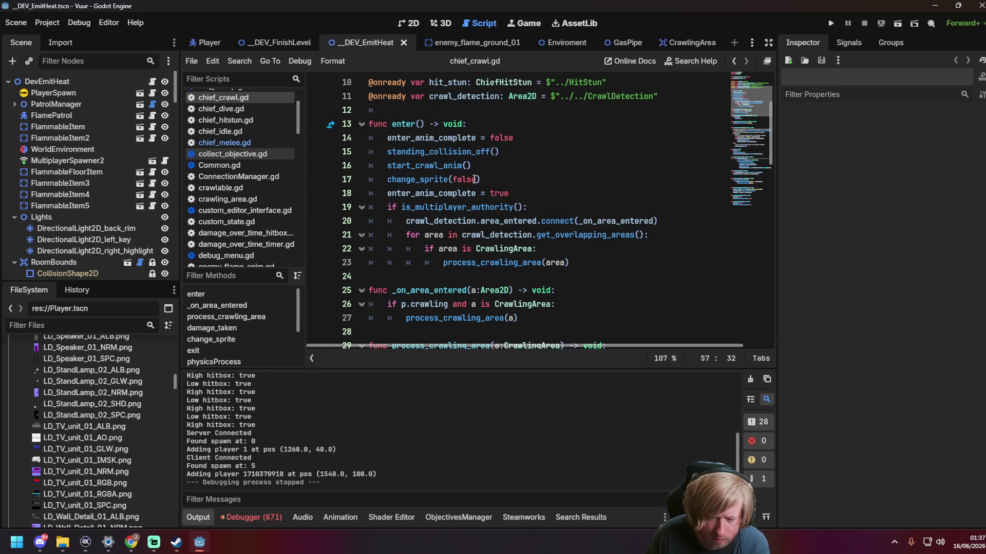
{"action": "key", "text": "alt+Tab"}
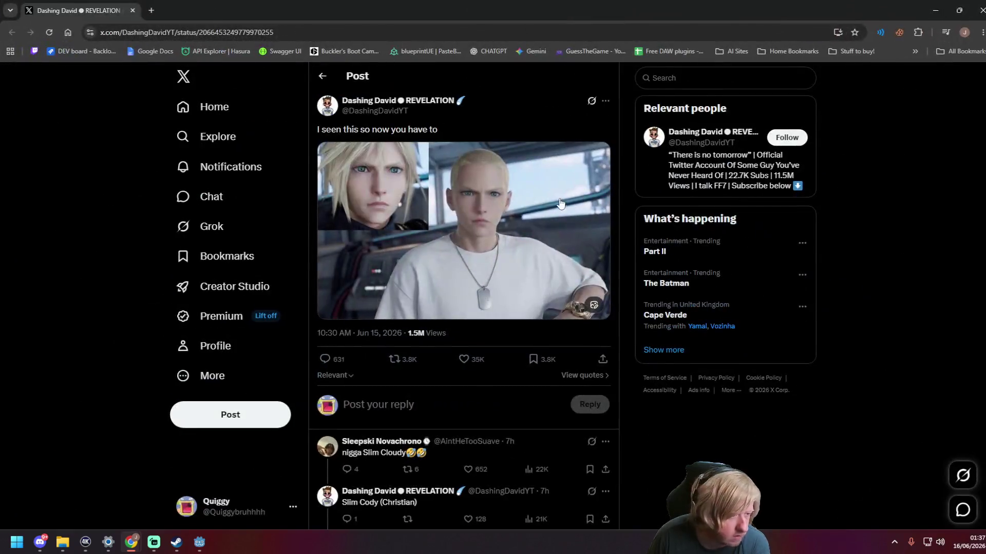
Step: View the X post's image full size, then close the photo viewer
{"action": "left_click", "coordinate": [533, 202]}
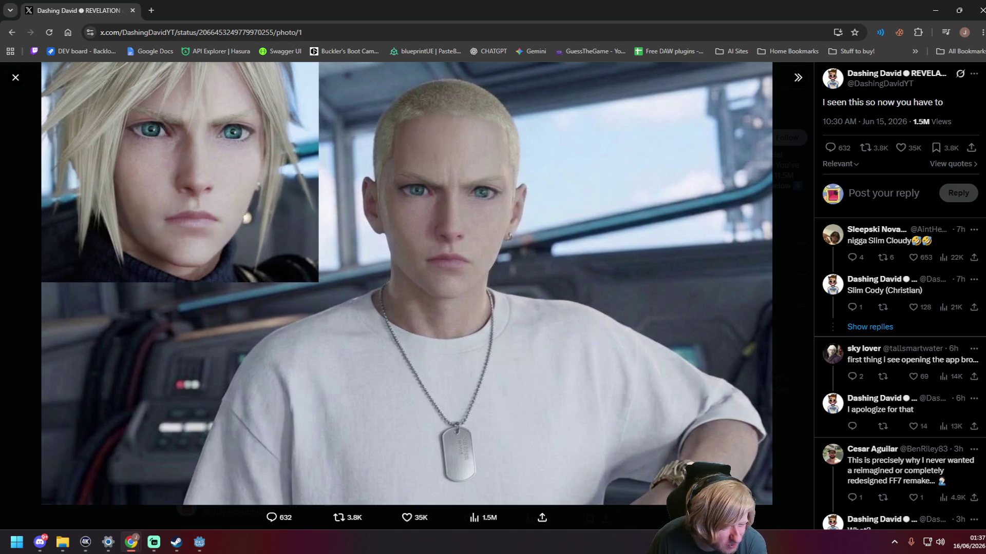
{"action": "scroll", "coordinate": [857, 412], "scroll_direction": "down", "scroll_amount": 2}
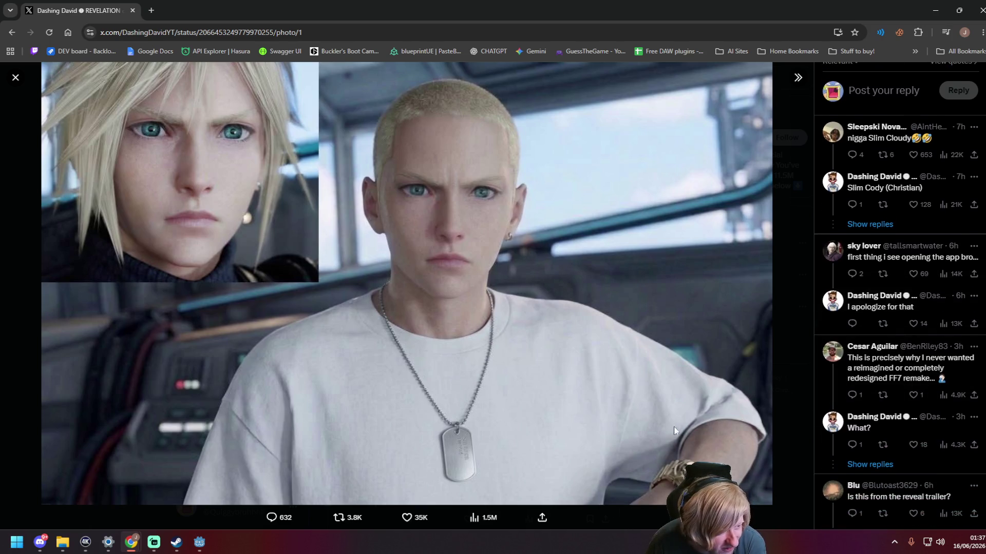
{"action": "left_click", "coordinate": [628, 509]}
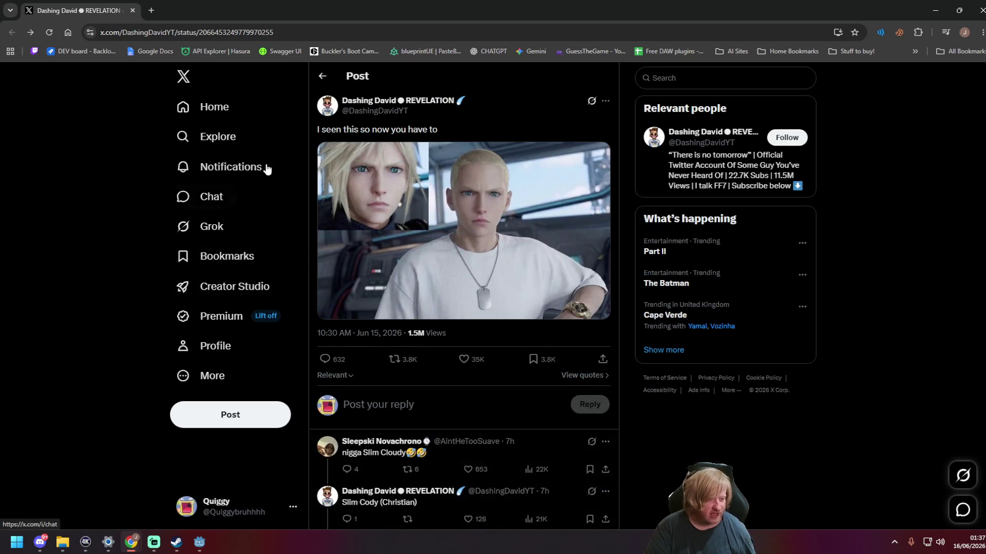
Step: Open the perfect-parried jabs post from the Home feed, then return to Godot
{"action": "left_click", "coordinate": [212, 107]}
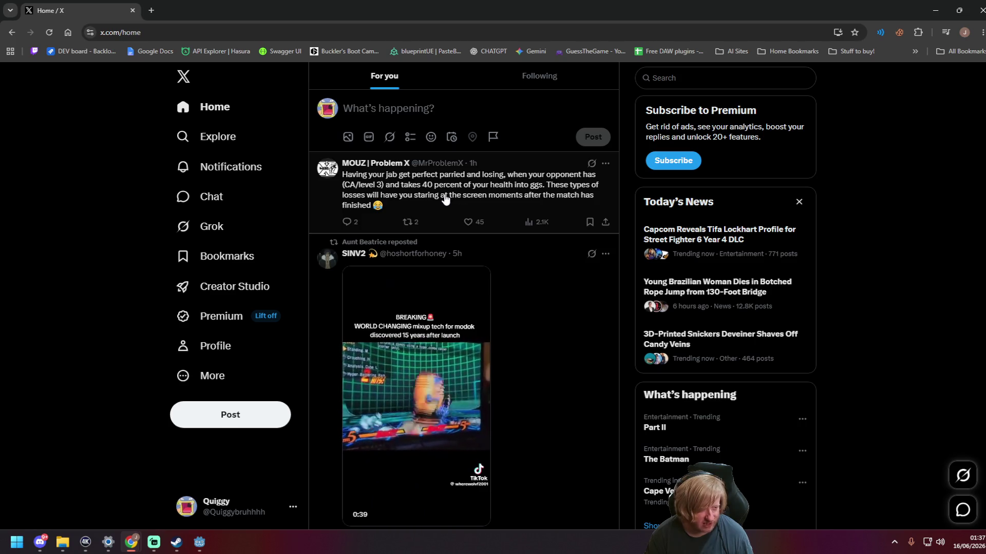
{"action": "left_click", "coordinate": [415, 197]}
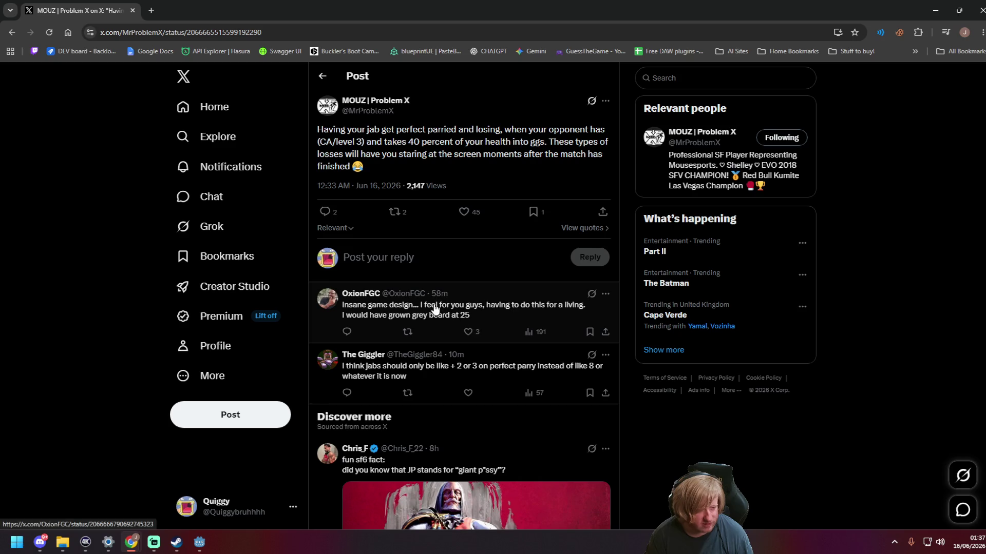
{"action": "key", "text": "alt+Tab"}
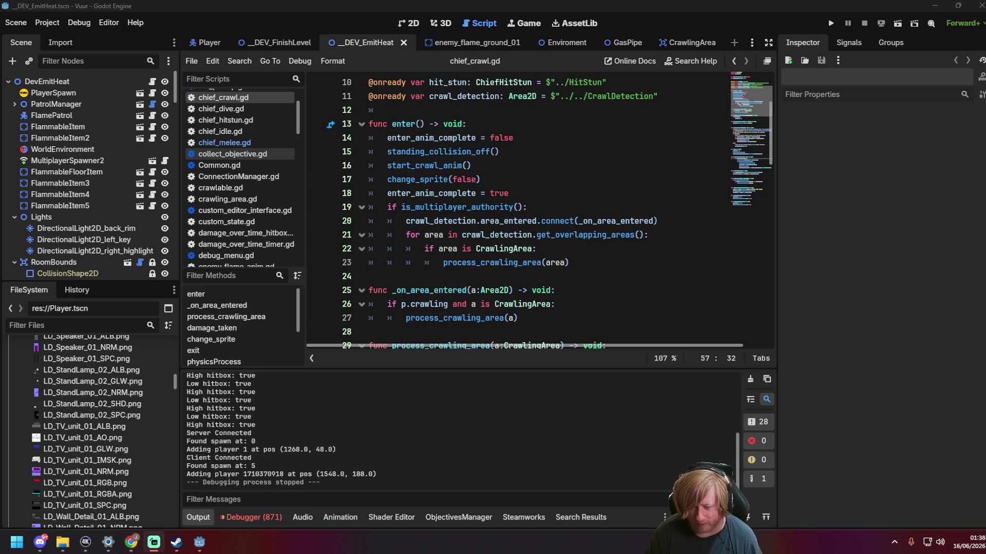
Step: Save chief_crawl.gd, check line 17 of chief_melee.gd's enter function, and launch the game
{"action": "left_click", "coordinate": [475, 275]}
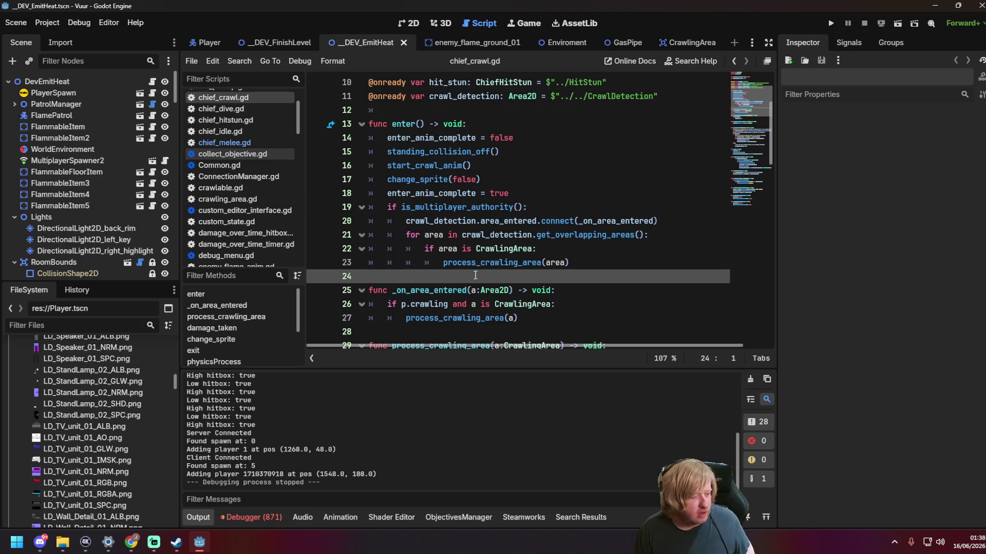
{"action": "key", "text": "ctrl+s"}
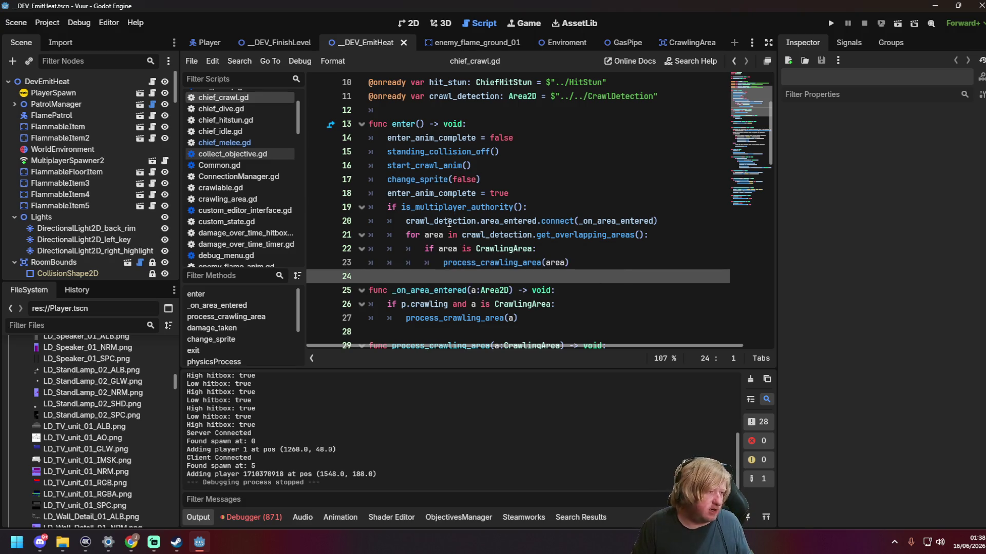
{"action": "left_click", "coordinate": [238, 144]}
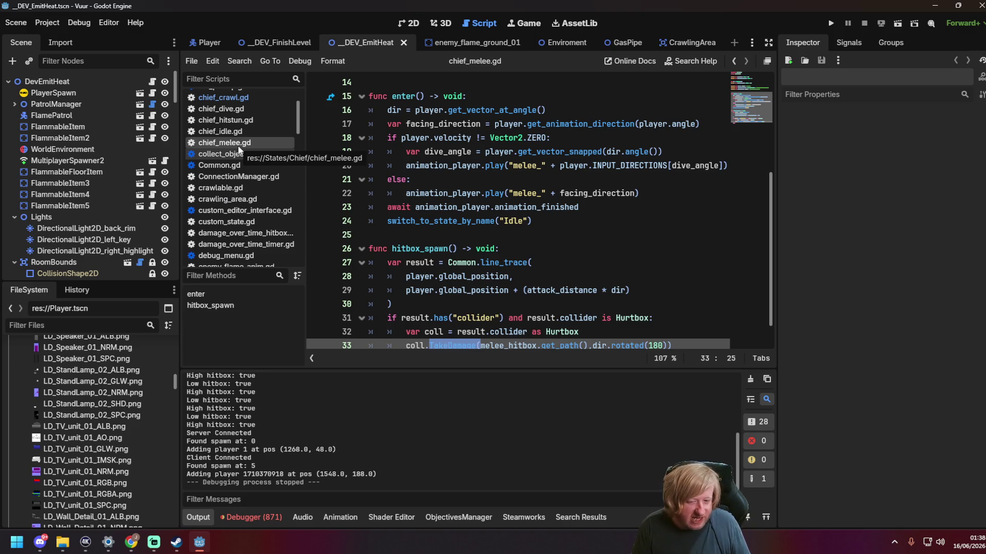
{"action": "left_click", "coordinate": [463, 124]}
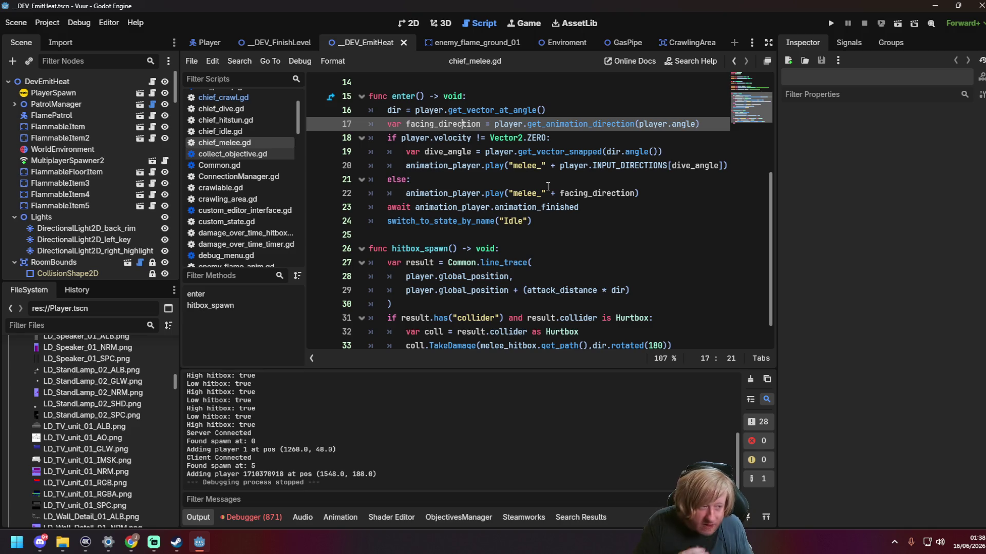
{"action": "key", "text": "F6"}
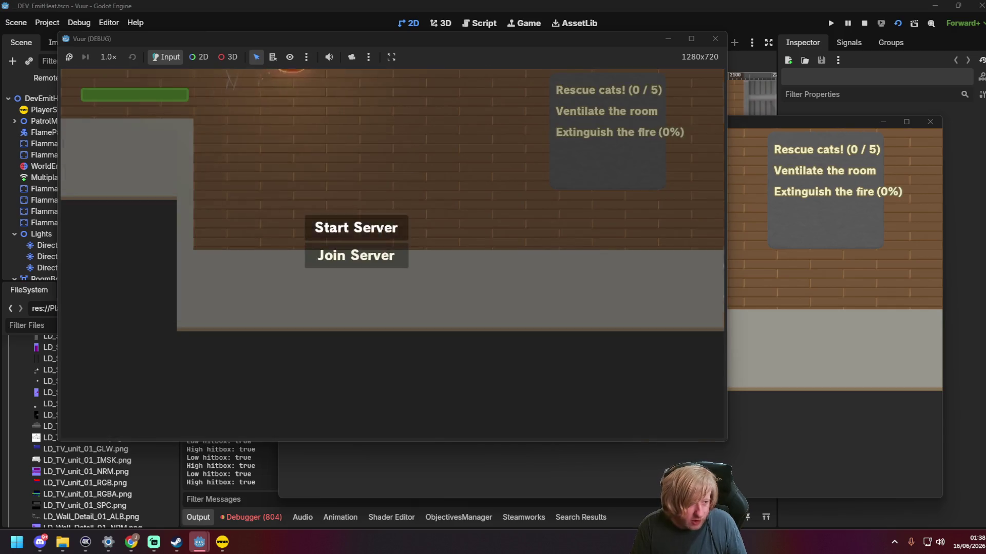
Step: Host the server in one game window, join from the other, and spray water
{"action": "left_click", "coordinate": [354, 227]}
{"action": "left_click", "coordinate": [796, 263]}
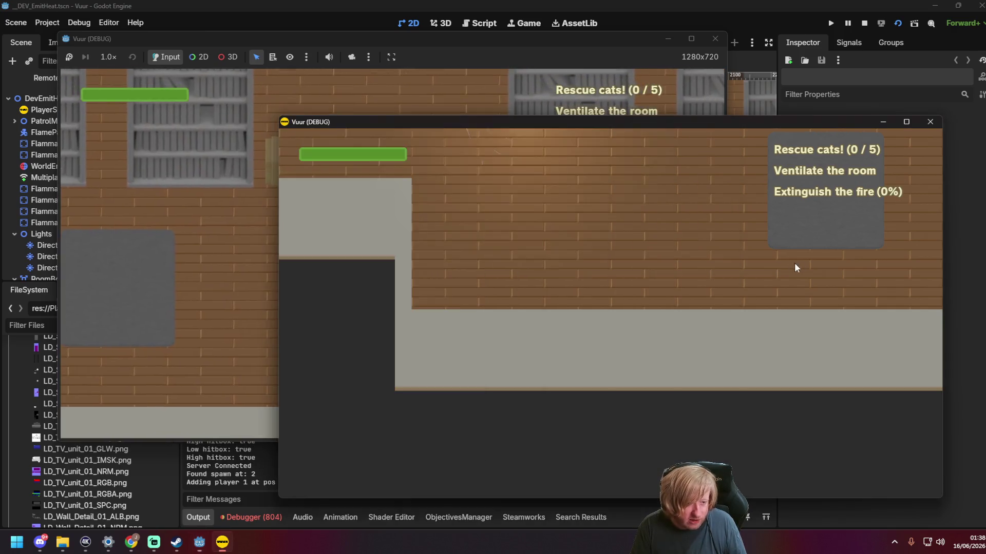
{"action": "left_click", "coordinate": [558, 329]}
{"action": "mouse_move", "coordinate": [553, 126]}
{"action": "left_mouse_down"}
{"action": "mouse_move", "coordinate": [645, 172]}
{"action": "mouse_move", "coordinate": [763, 293]}
{"action": "left_mouse_up"}
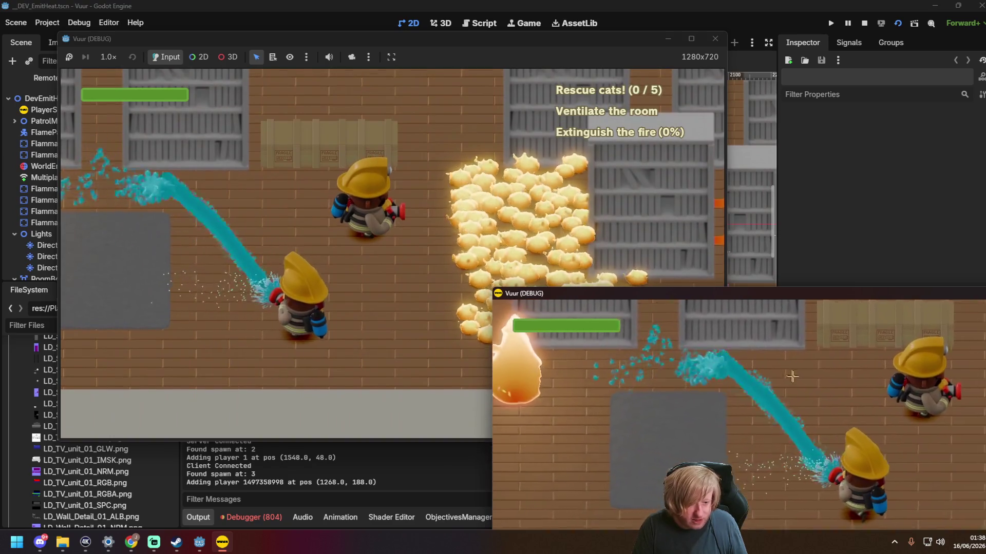
{"action": "left_click", "coordinate": [354, 216]}
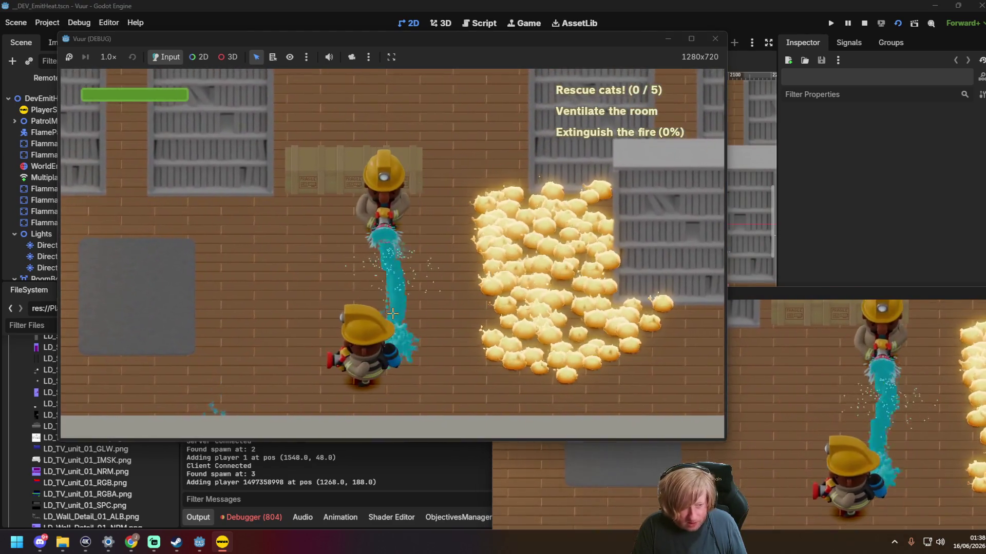
Step: Close both Vuur (DEBUG) windows and run the current scene again with F6
{"action": "left_click_drag", "start_coordinate": [904, 291], "coordinate": [297, 144]}
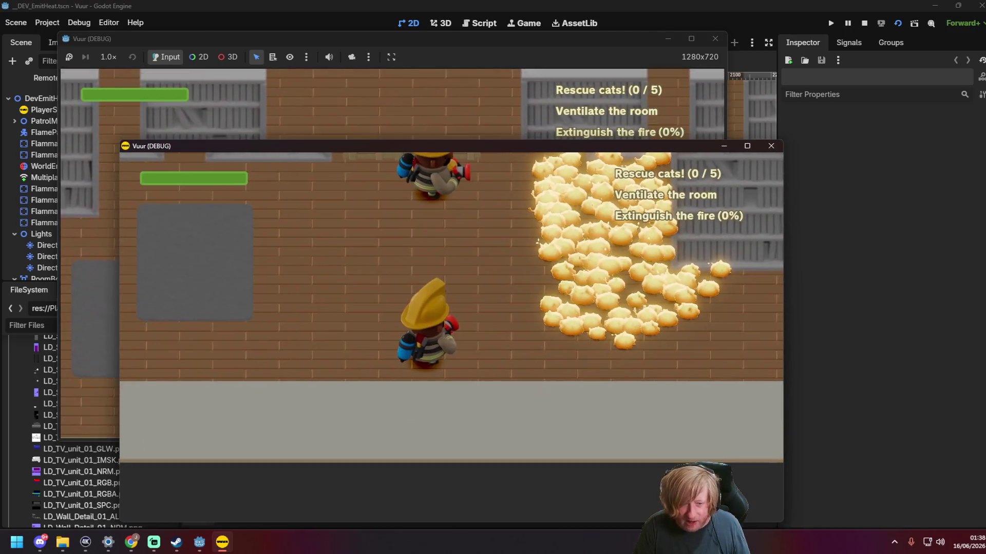
{"action": "left_click", "coordinate": [771, 146]}
{"action": "left_click", "coordinate": [715, 39]}
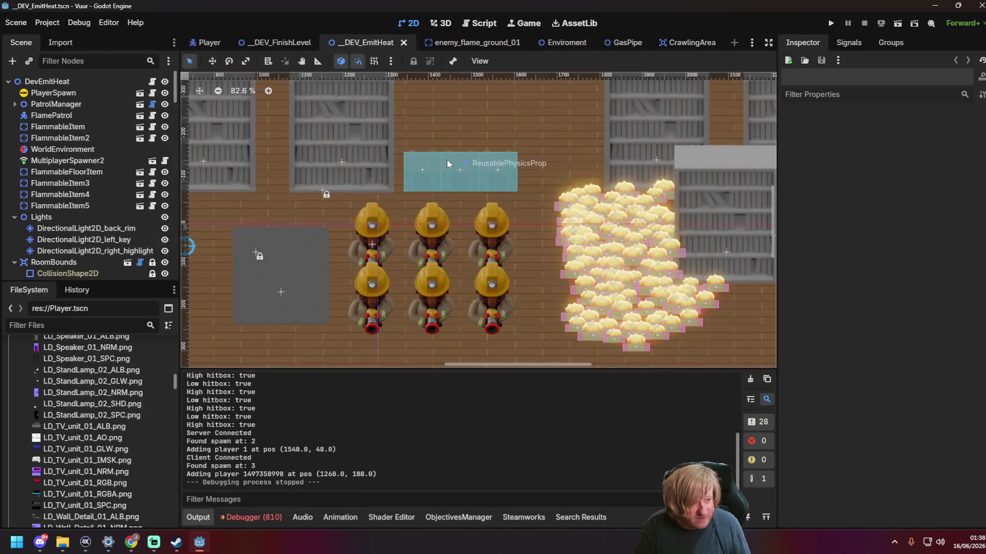
{"action": "key", "text": "F6"}
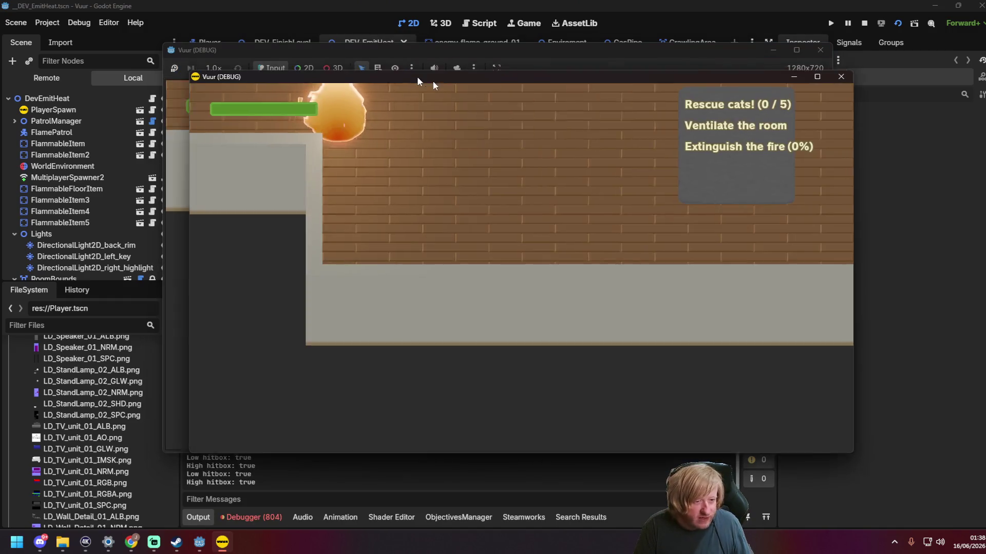
Step: Arrange the two debug windows side by side, start the server, and join it
{"action": "left_click", "coordinate": [380, 52]}
{"action": "left_click_drag", "start_coordinate": [380, 51], "coordinate": [225, 27]}
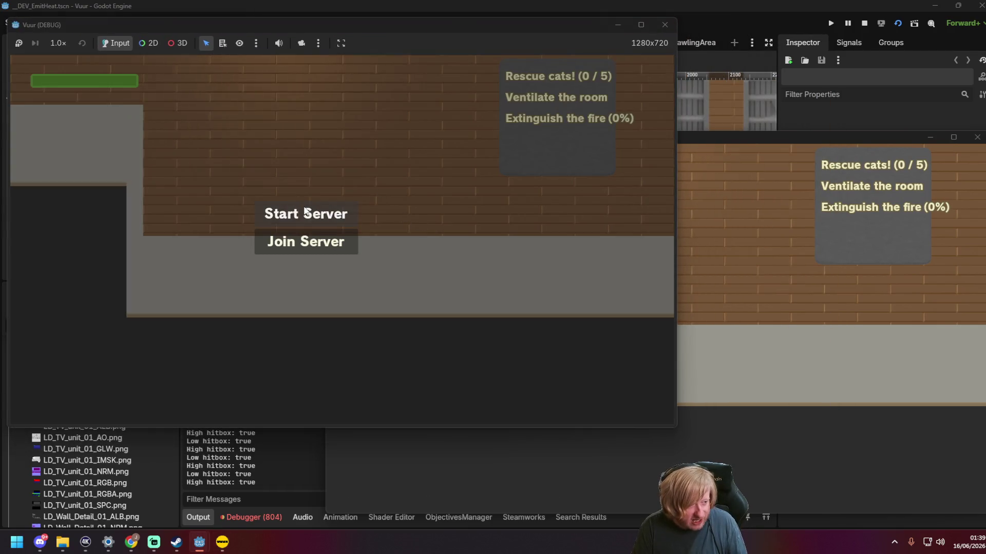
{"action": "left_click", "coordinate": [305, 212]}
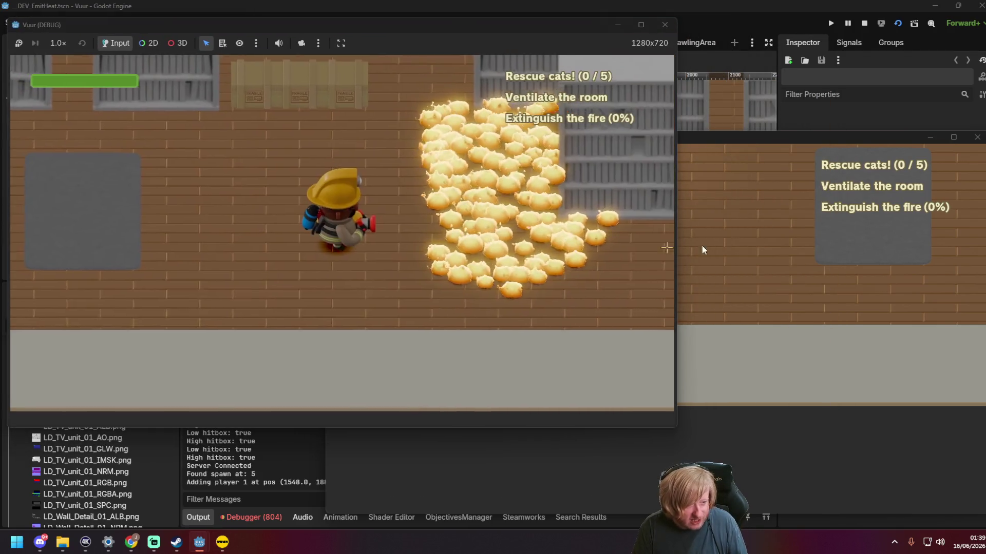
{"action": "left_click", "coordinate": [677, 246]}
{"action": "left_click", "coordinate": [621, 330]}
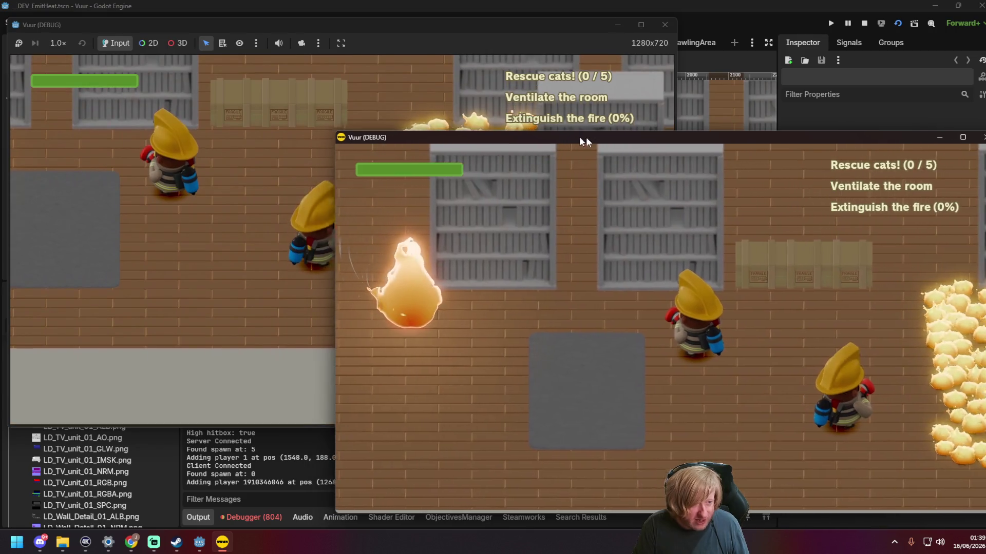
{"action": "left_click_drag", "start_coordinate": [570, 137], "coordinate": [669, 141]}
Step: Walk the firefighter, dive with Space, crawl right, then close both game windows
{"action": "left_click", "coordinate": [263, 173]}
{"action": "key", "text": "a"}
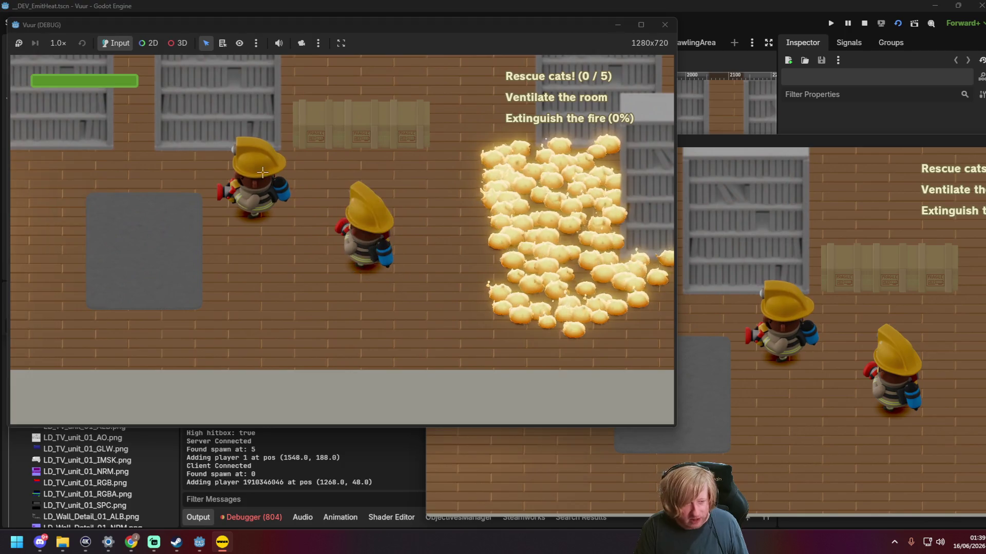
{"action": "key", "text": "a"}
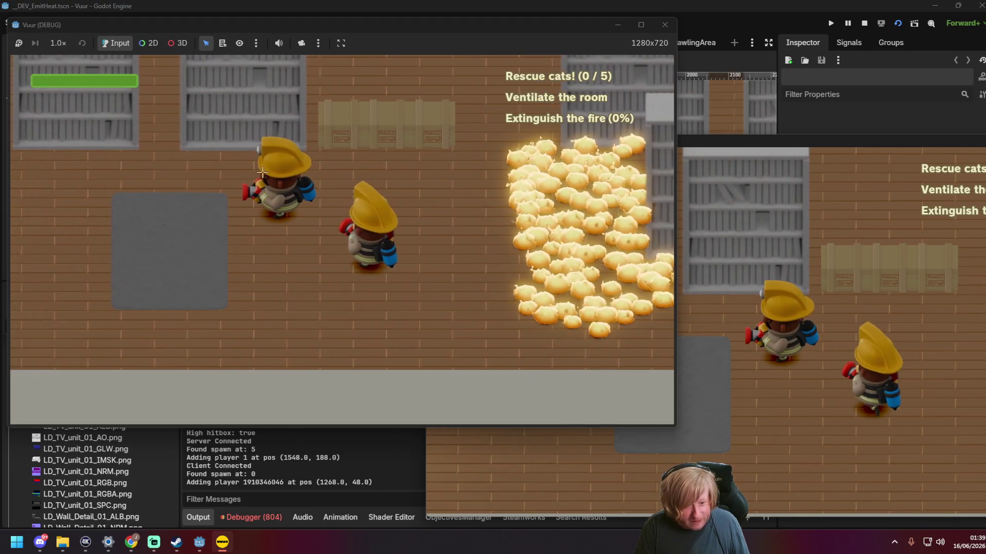
{"action": "key", "text": "space"}
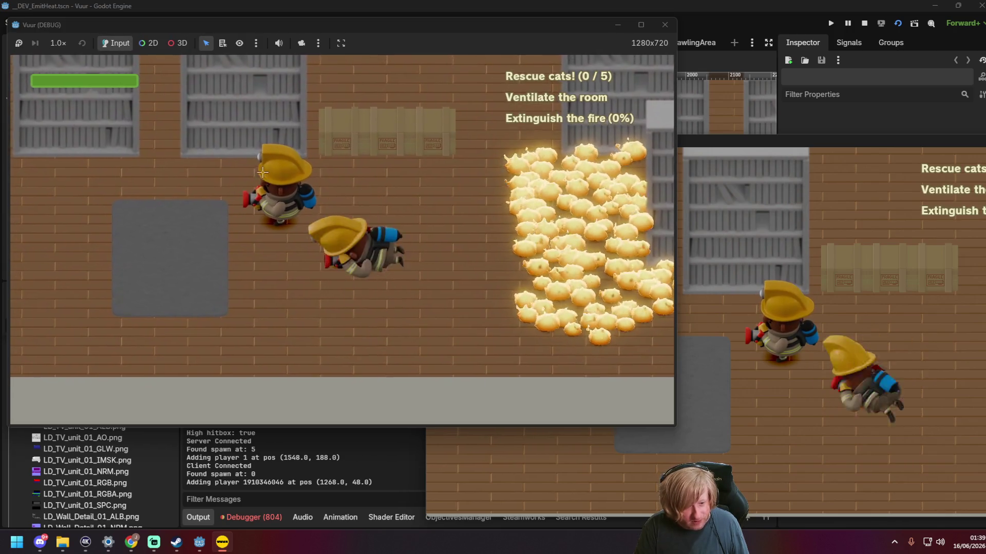
{"action": "key", "text": "s"}
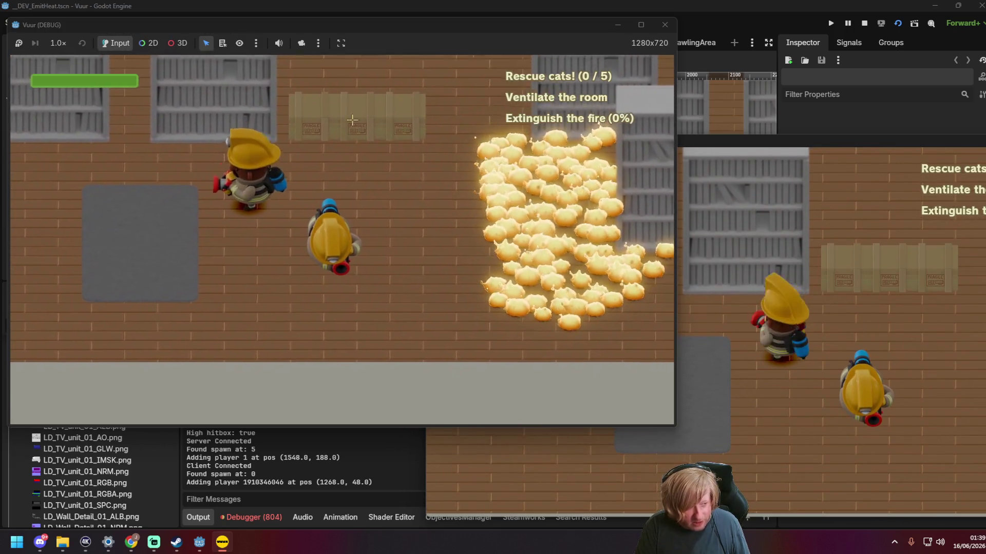
{"action": "key", "text": "w"}
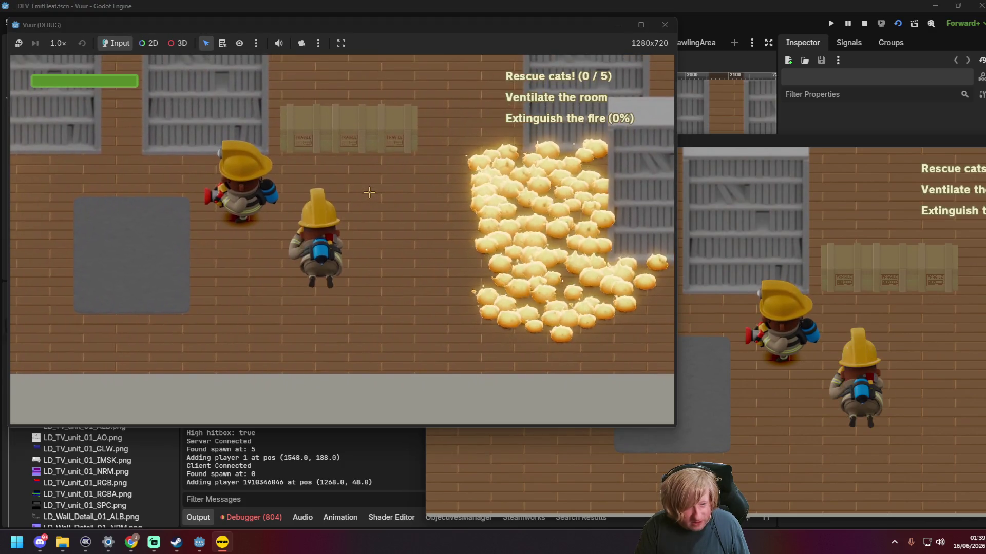
{"action": "key", "text": "d"}
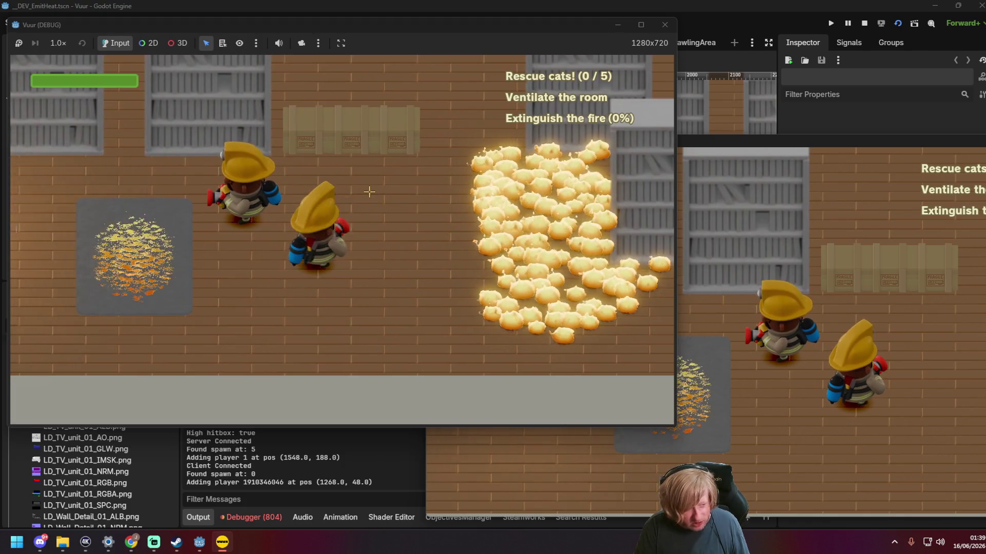
{"action": "left_click", "coordinate": [665, 24]}
{"action": "left_click", "coordinate": [713, 122]}
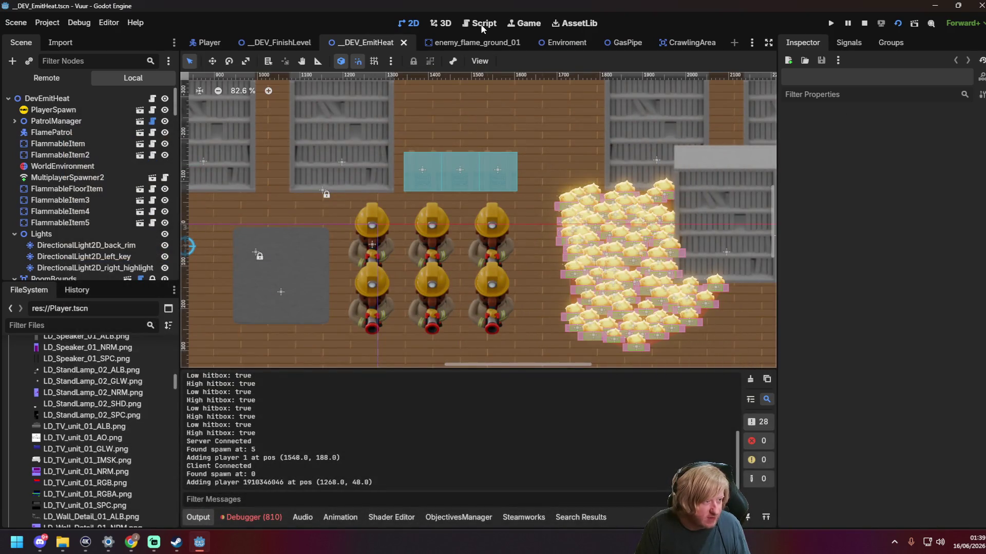
Step: Switch to the Player scene and show its scripts in the script editor
{"action": "left_click", "coordinate": [204, 44]}
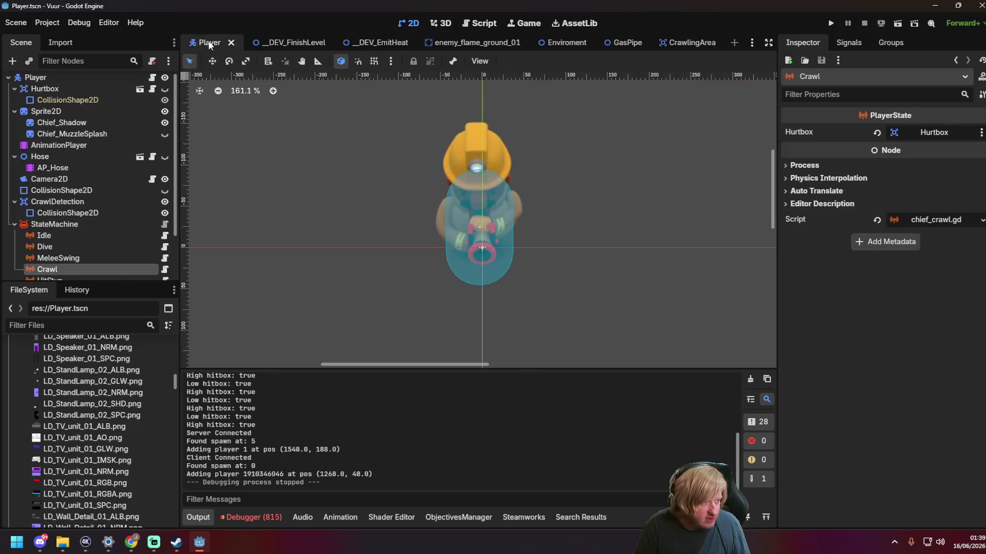
{"action": "left_click", "coordinate": [485, 24]}
{"action": "left_click", "coordinate": [541, 226]}
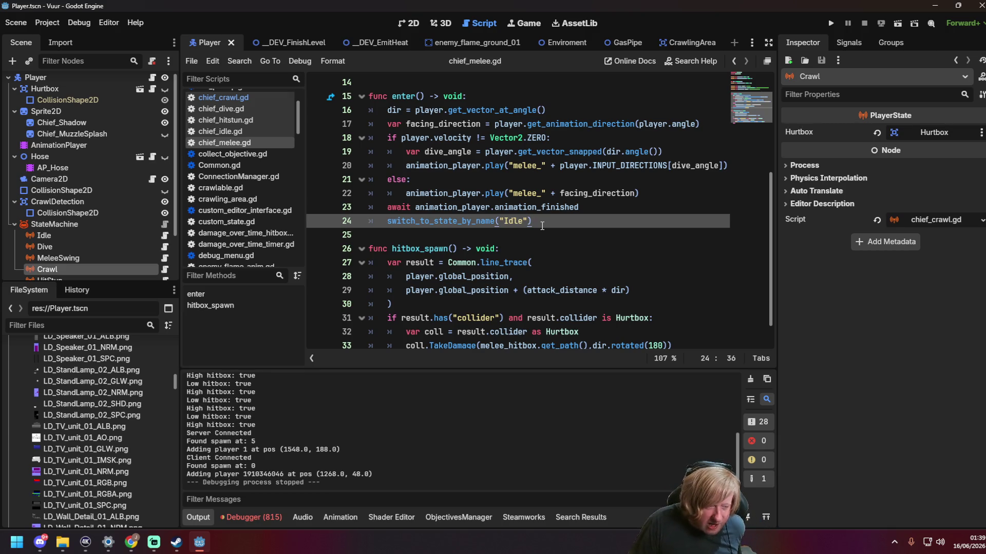
{"action": "scroll", "coordinate": [556, 230], "scroll_direction": "up", "scroll_amount": 1}
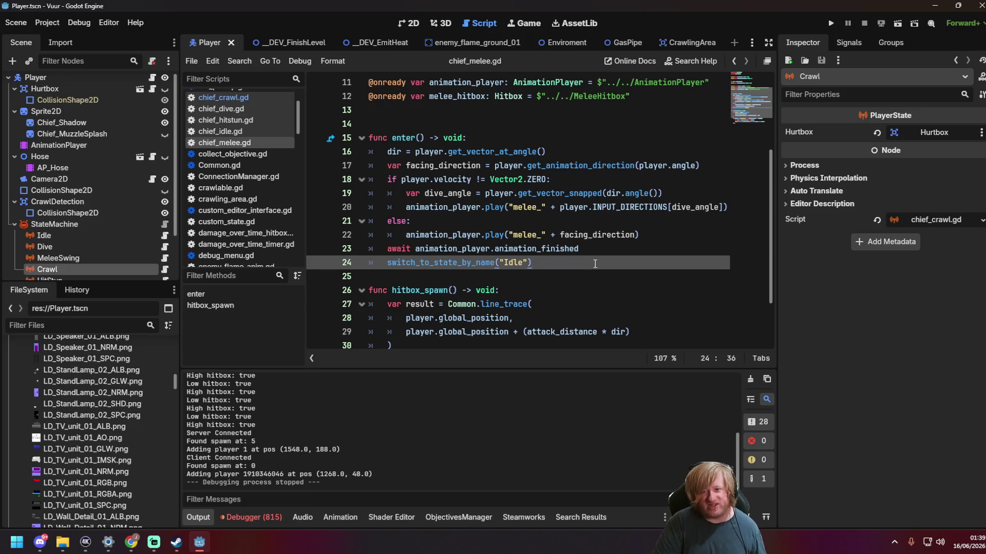
{"action": "scroll", "coordinate": [595, 263], "scroll_direction": "up", "scroll_amount": 2}
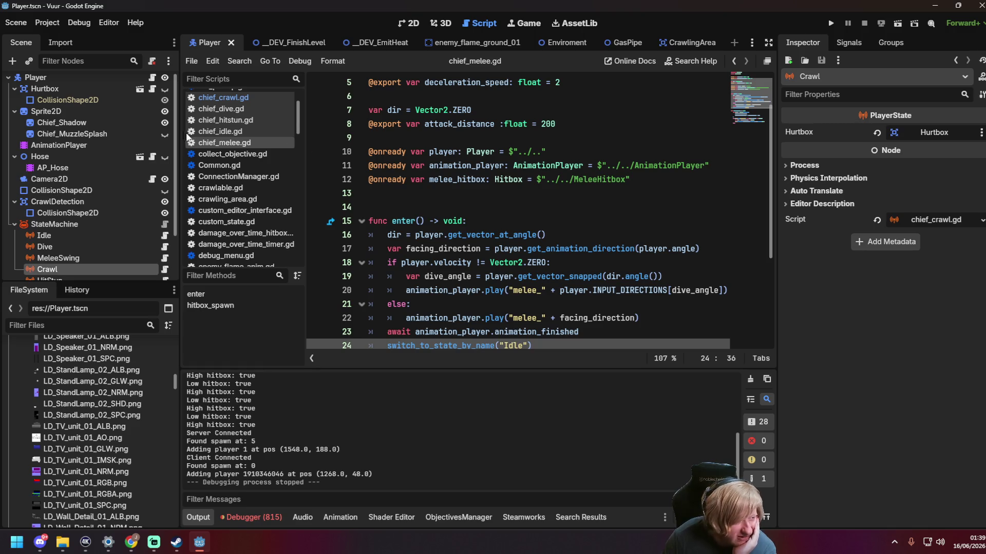
{"action": "scroll", "coordinate": [224, 171], "scroll_direction": "up", "scroll_amount": 2}
Step: Open chief_crawl.gd and inspect the multiplayer-authority check in enter()
{"action": "left_click", "coordinate": [226, 154]}
{"action": "left_click", "coordinate": [568, 217]}
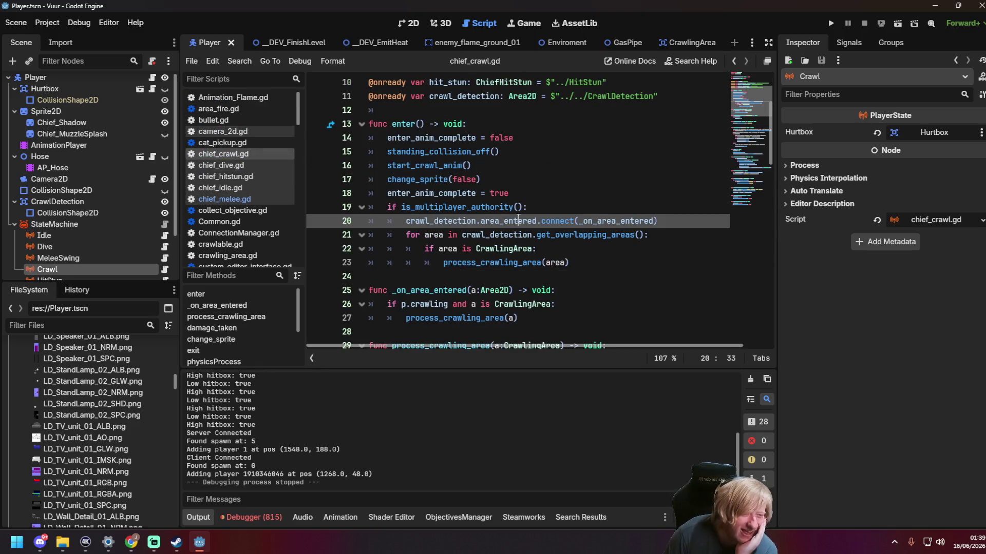
{"action": "left_click", "coordinate": [568, 211]}
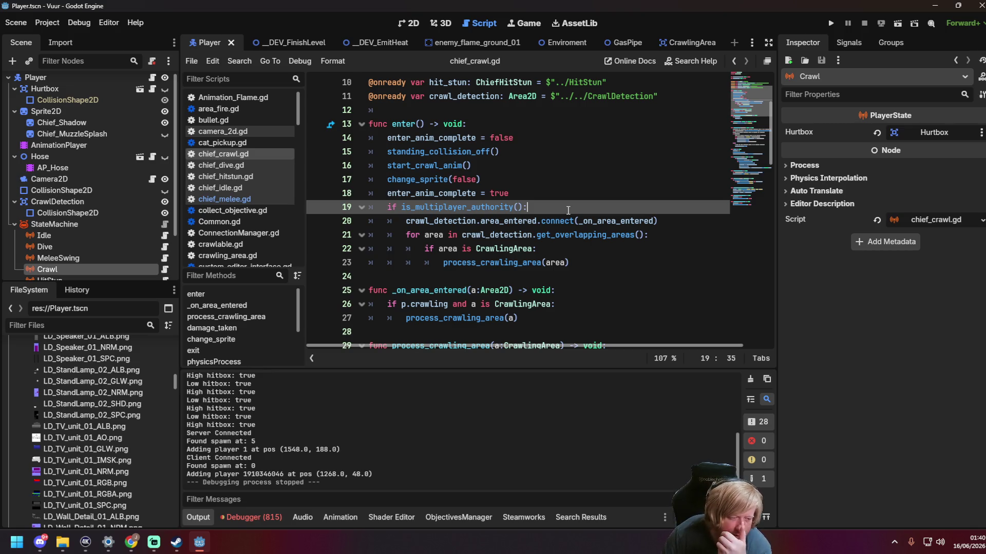
{"action": "scroll", "coordinate": [568, 211], "scroll_direction": "down", "scroll_amount": 6}
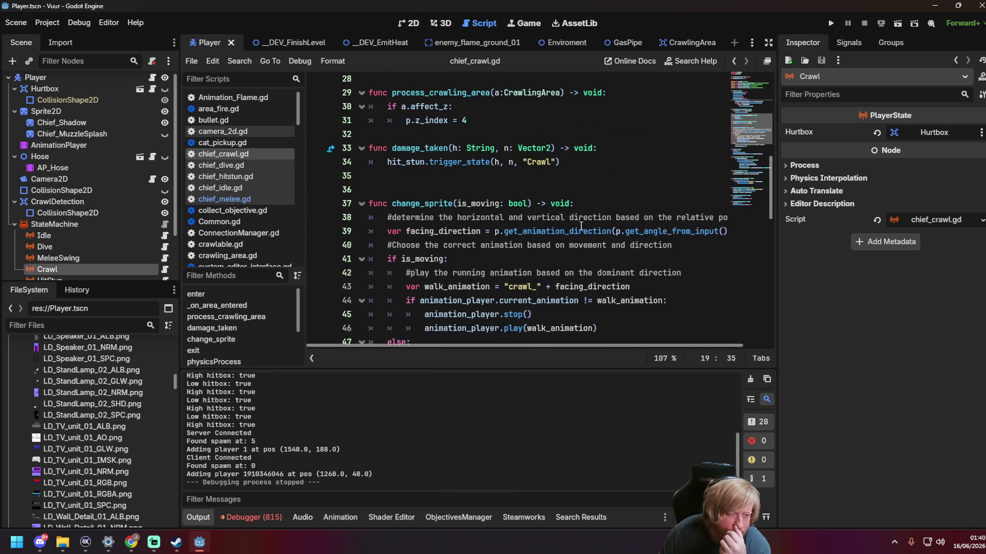
{"action": "scroll", "coordinate": [581, 226], "scroll_direction": "down", "scroll_amount": 7}
{"action": "scroll", "coordinate": [581, 229], "scroll_direction": "down", "scroll_amount": 1}
Step: Review the authority-guarded code around line 58 in physicsProcess()
{"action": "left_click", "coordinate": [626, 162]}
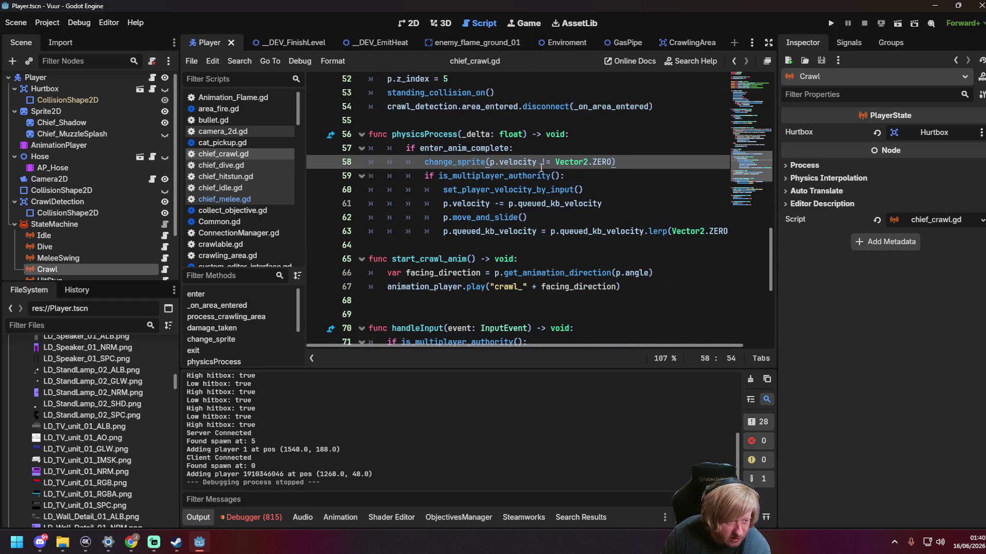
{"action": "scroll", "coordinate": [573, 233], "scroll_direction": "up", "scroll_amount": 2}
{"action": "scroll", "coordinate": [573, 234], "scroll_direction": "down", "scroll_amount": 1}
{"action": "left_click_drag", "start_coordinate": [490, 204], "coordinate": [613, 207]}
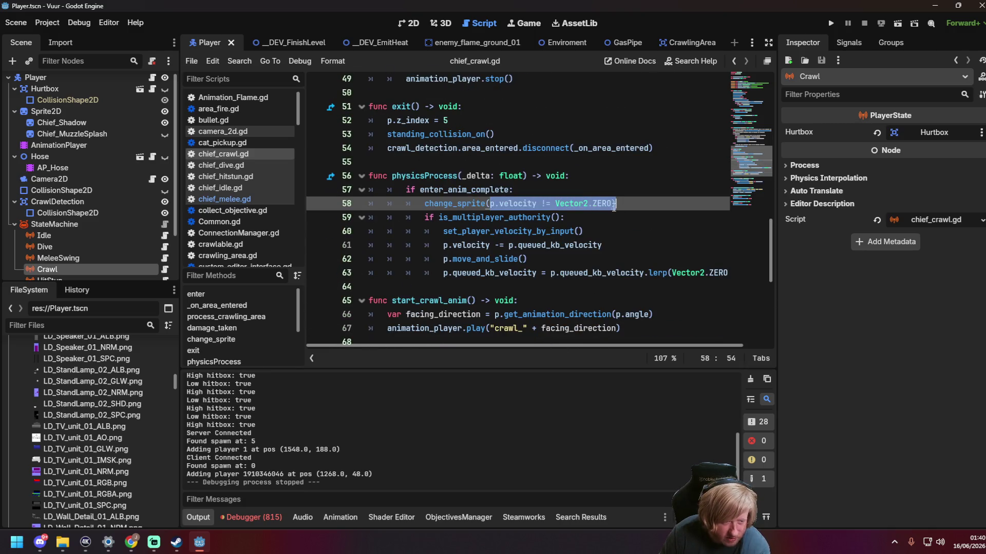
{"action": "left_click", "coordinate": [648, 205]}
{"action": "scroll", "coordinate": [633, 213], "scroll_direction": "up", "scroll_amount": 7}
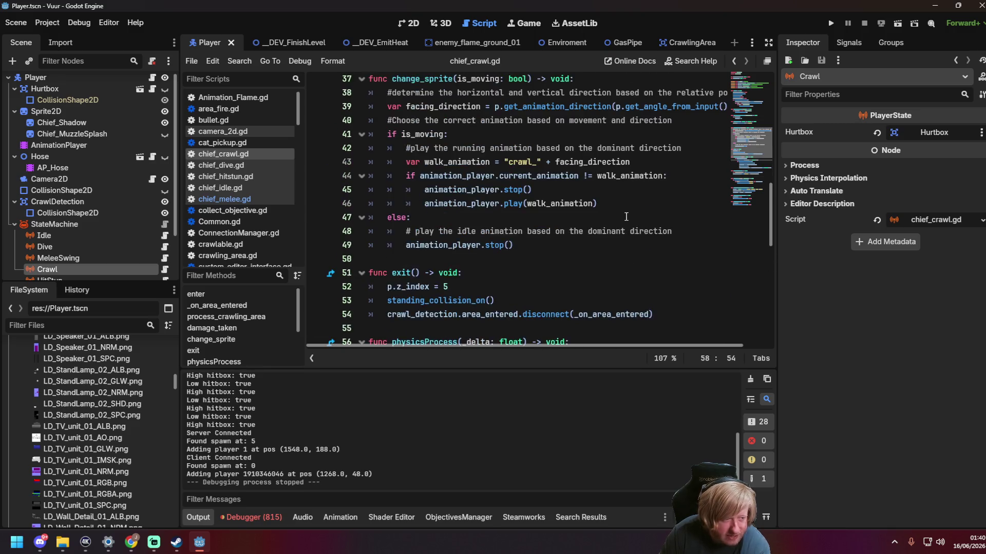
{"action": "scroll", "coordinate": [569, 231], "scroll_direction": "down", "scroll_amount": 2}
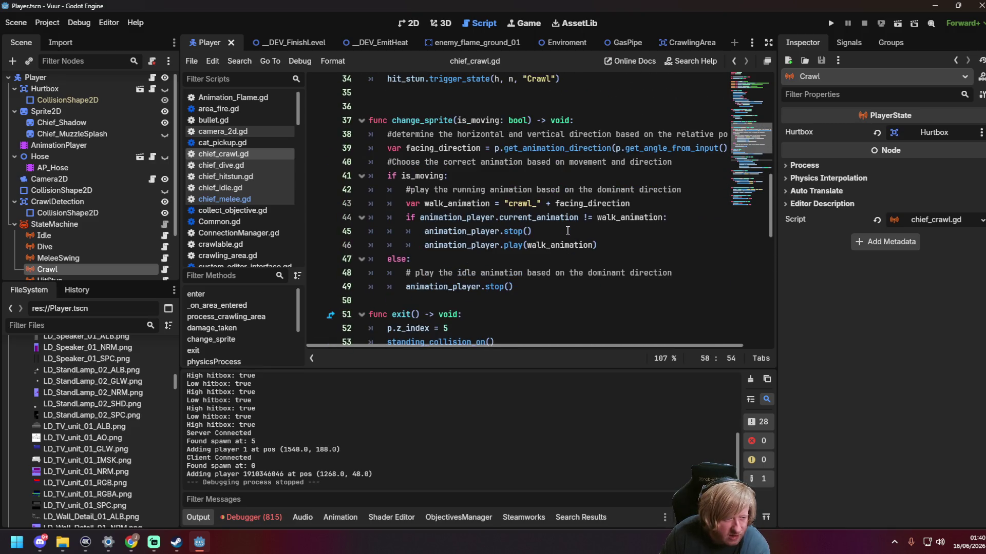
{"action": "scroll", "coordinate": [84, 138], "scroll_direction": "up", "scroll_amount": 1}
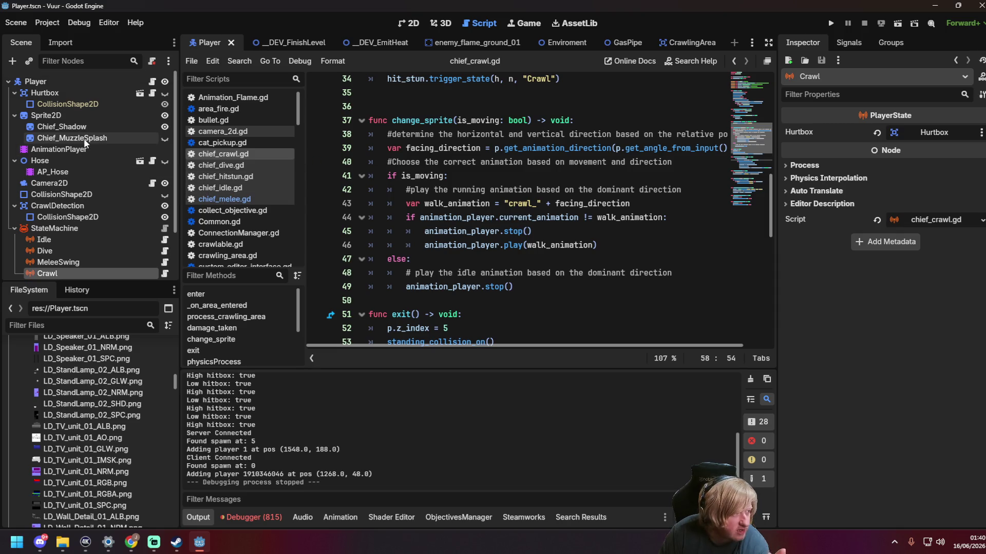
{"action": "scroll", "coordinate": [91, 214], "scroll_direction": "down", "scroll_amount": 3}
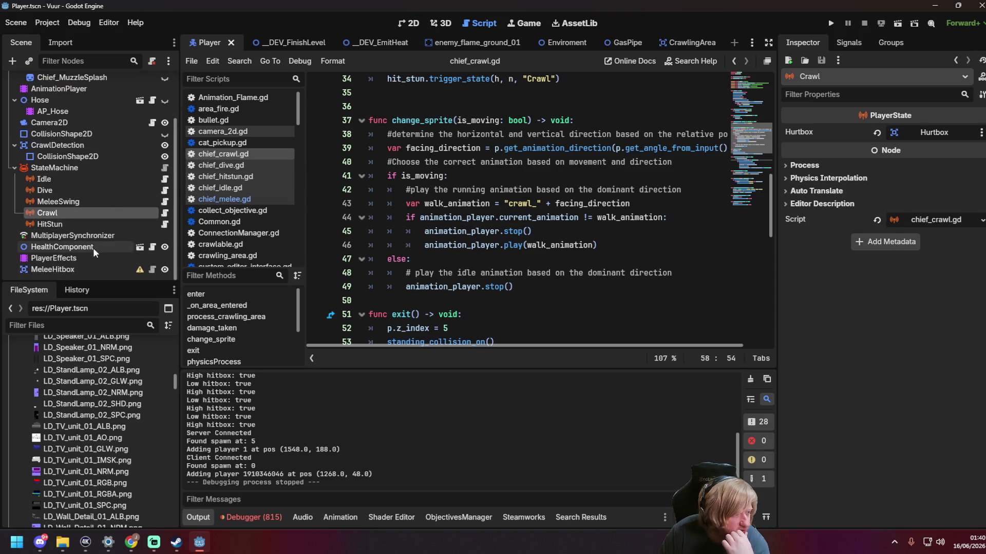
Step: Select MultiplayerSynchronizer and start adding a synced property from the Player root node
{"action": "left_click", "coordinate": [97, 237]}
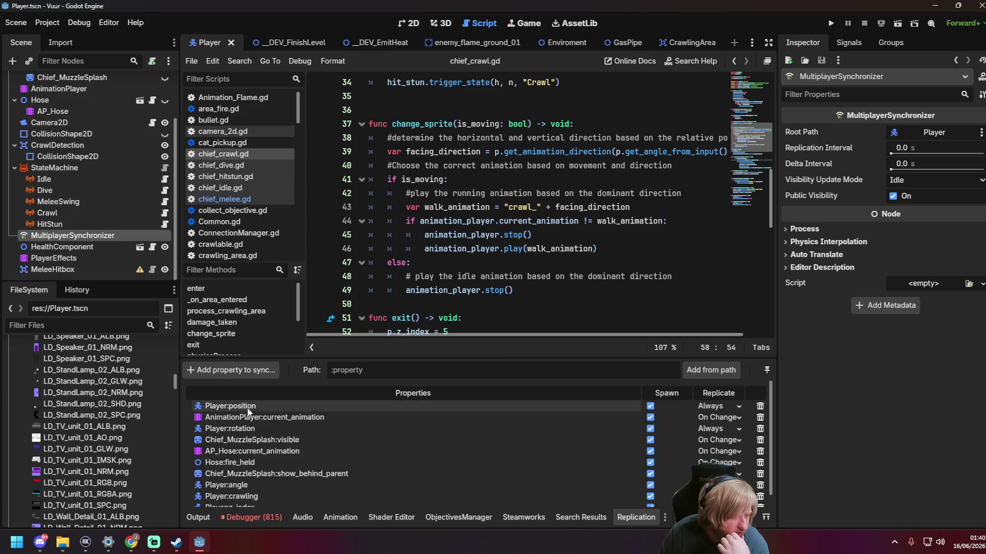
{"action": "scroll", "coordinate": [315, 447], "scroll_direction": "down", "scroll_amount": 1}
{"action": "scroll", "coordinate": [314, 448], "scroll_direction": "up", "scroll_amount": 1}
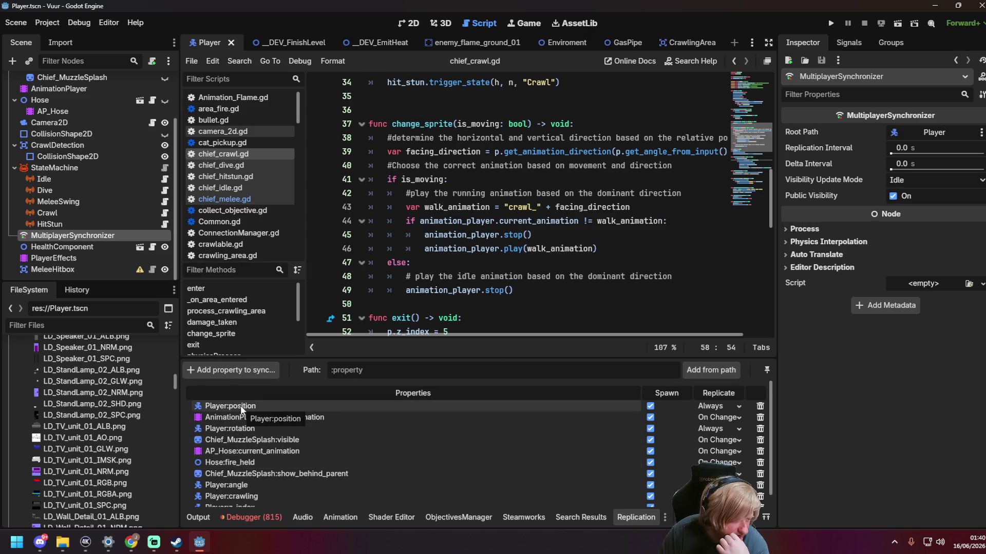
{"action": "left_click", "coordinate": [236, 370]}
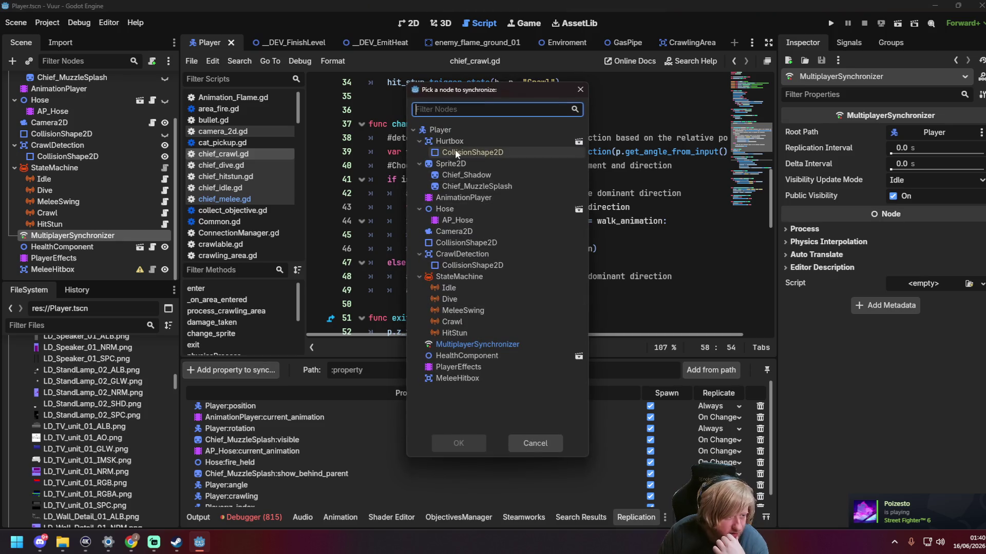
{"action": "double_click", "coordinate": [460, 130]}
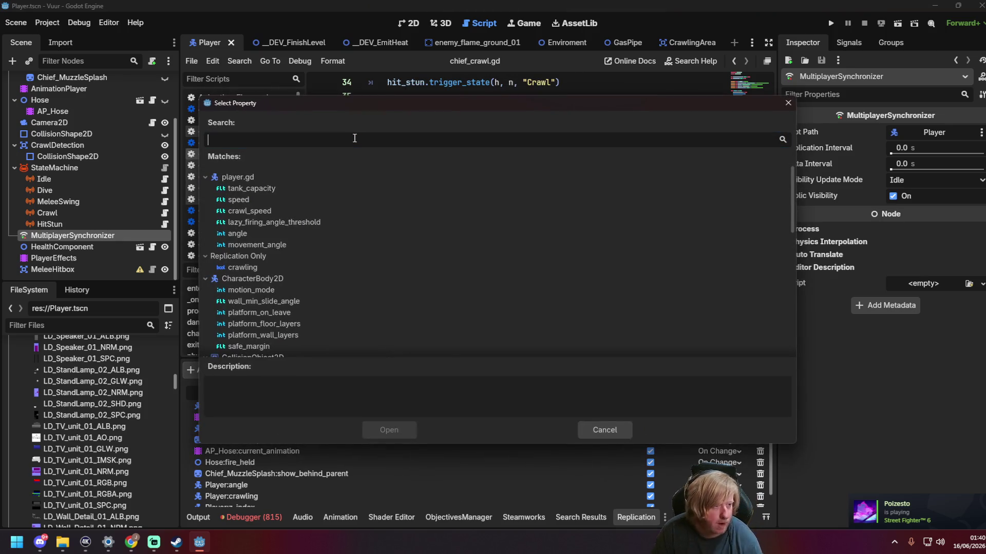
Step: Search for top_level, clear the search, browse the Matches list, and cancel
{"action": "type", "text": "top_level"}
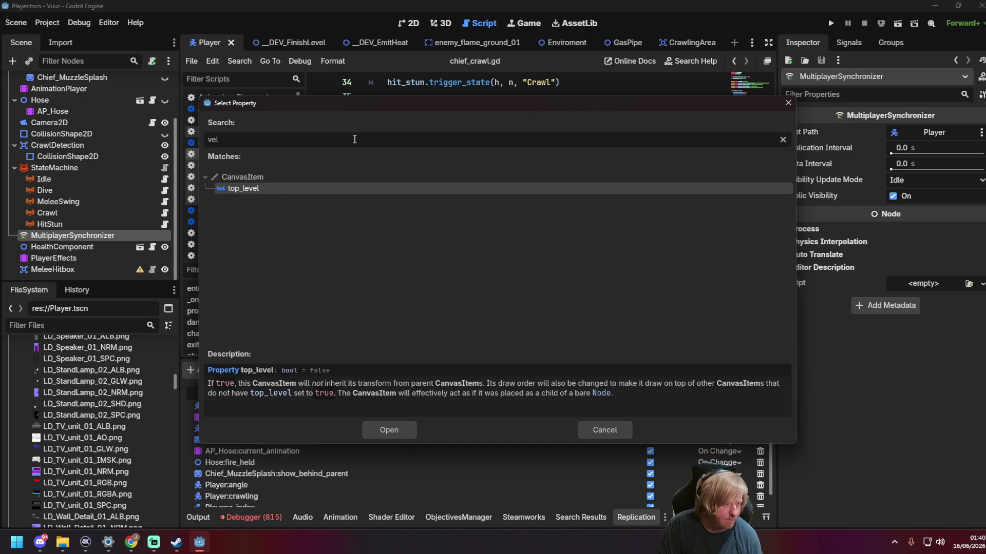
{"action": "key", "text": "ctrl+a"}
{"action": "key", "text": "BackSpace"}
{"action": "scroll", "coordinate": [382, 307], "scroll_direction": "down", "scroll_amount": 1}
{"action": "scroll", "coordinate": [384, 307], "scroll_direction": "down", "scroll_amount": 1}
{"action": "scroll", "coordinate": [387, 307], "scroll_direction": "down", "scroll_amount": 2}
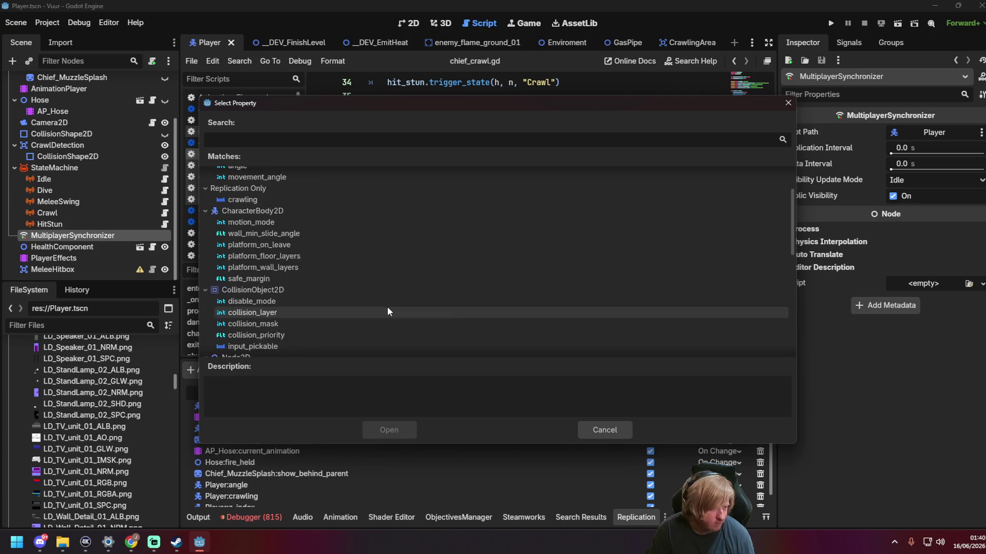
{"action": "scroll", "coordinate": [390, 307], "scroll_direction": "down", "scroll_amount": 1}
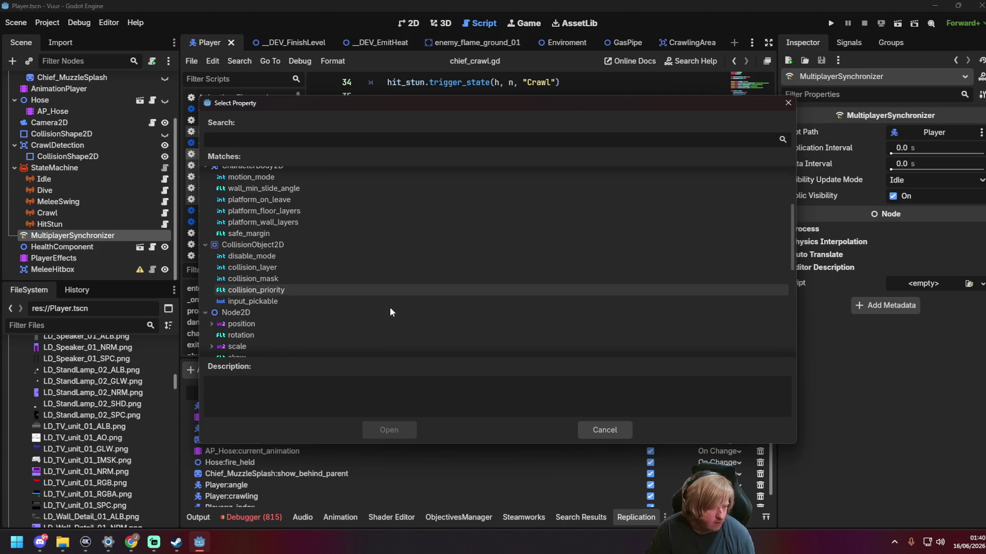
{"action": "scroll", "coordinate": [390, 307], "scroll_direction": "up", "scroll_amount": 2}
{"action": "left_click", "coordinate": [596, 433]}
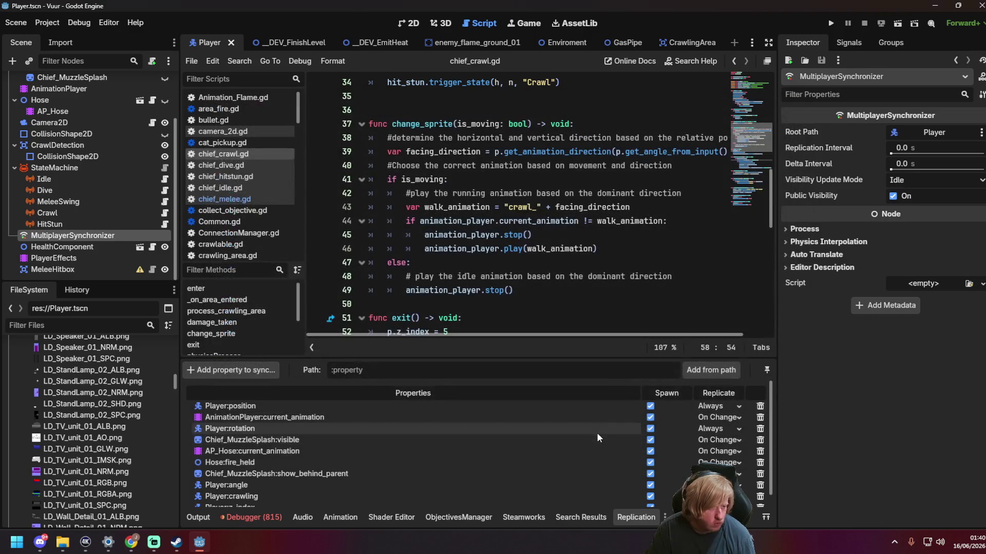
Step: Review chief_crawl.gd, including the hit_stun.trigger_state line in damage_taken
{"action": "scroll", "coordinate": [592, 239], "scroll_direction": "up", "scroll_amount": 4}
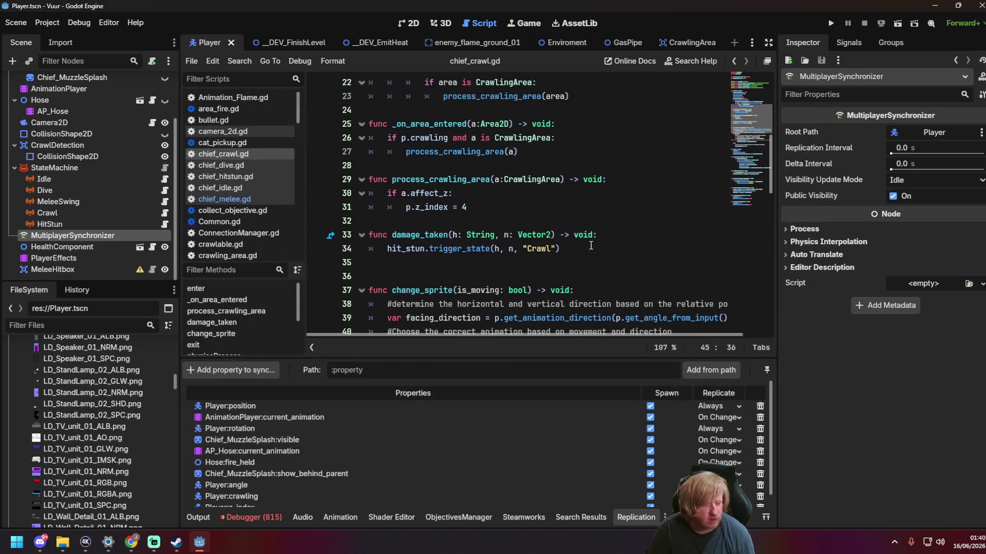
{"action": "left_click", "coordinate": [591, 248]}
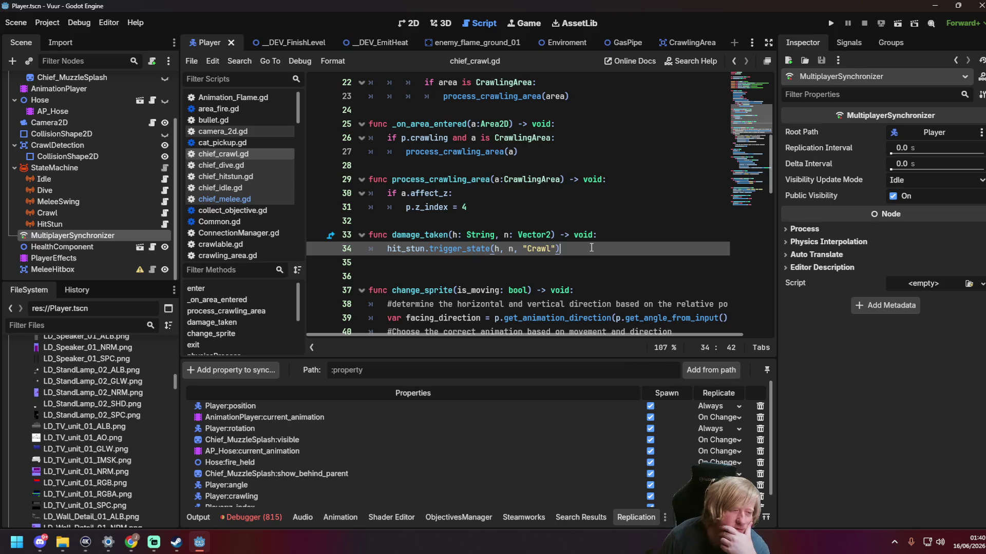
{"action": "scroll", "coordinate": [587, 259], "scroll_direction": "up", "scroll_amount": 4}
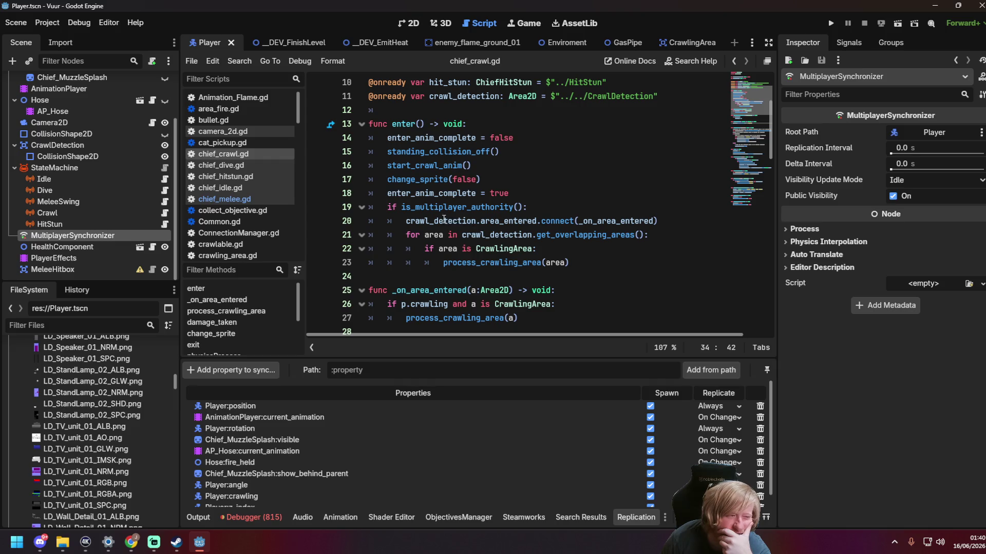
{"action": "scroll", "coordinate": [421, 237], "scroll_direction": "down", "scroll_amount": 5}
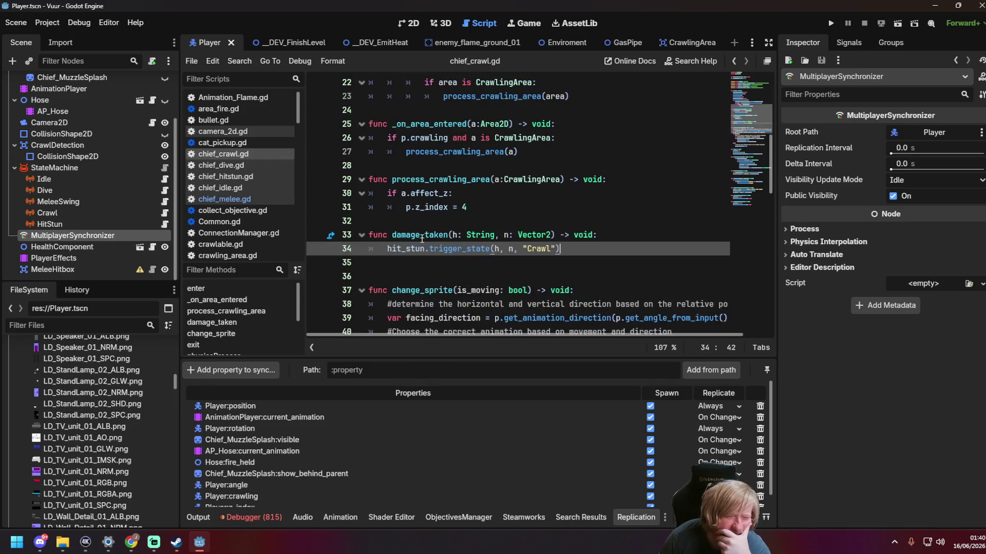
{"action": "scroll", "coordinate": [421, 239], "scroll_direction": "down", "scroll_amount": 2}
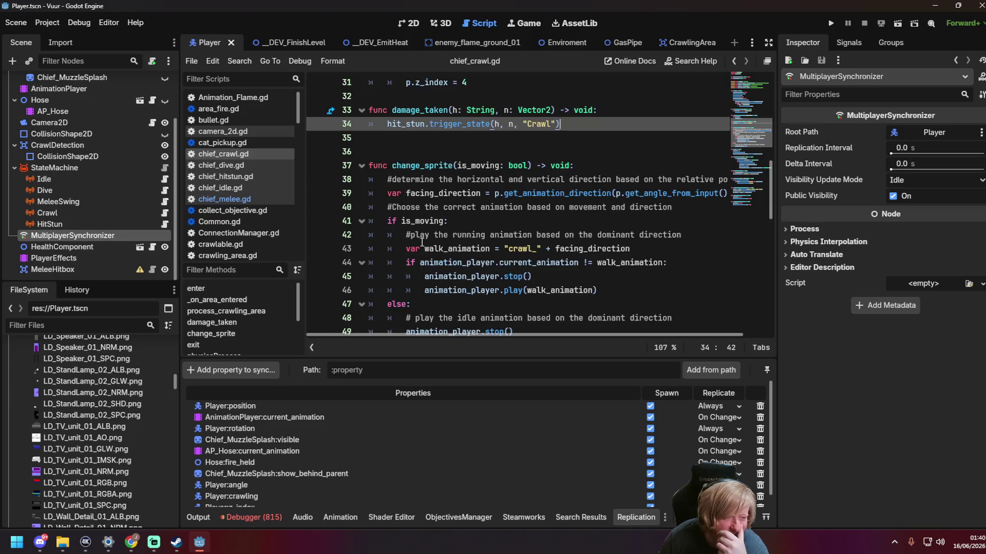
{"action": "scroll", "coordinate": [422, 242], "scroll_direction": "down", "scroll_amount": 5}
{"action": "scroll", "coordinate": [423, 249], "scroll_direction": "up", "scroll_amount": 12}
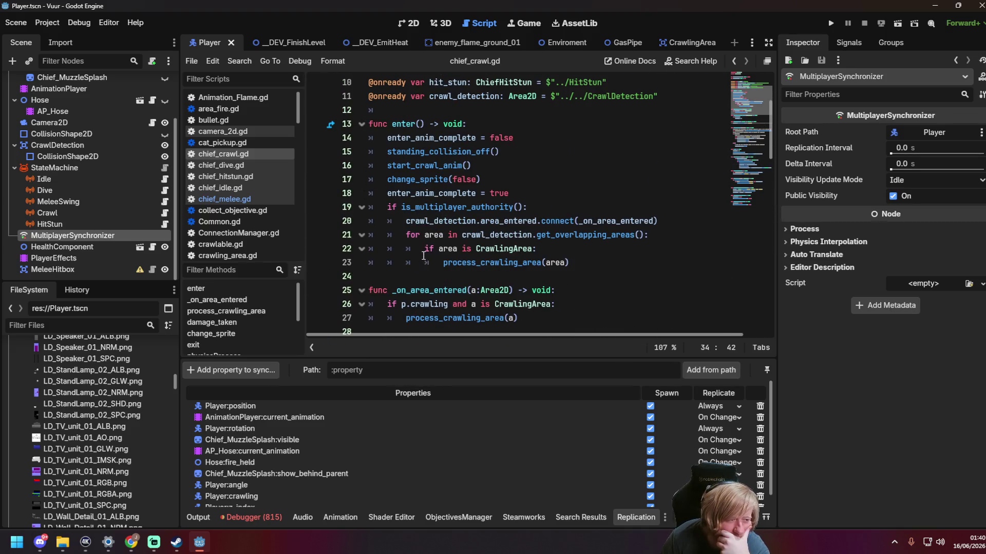
Step: Add a breakpoint on the line 19 is_multiplayer_authority() check and select the enter() name
{"action": "left_click", "coordinate": [317, 206]}
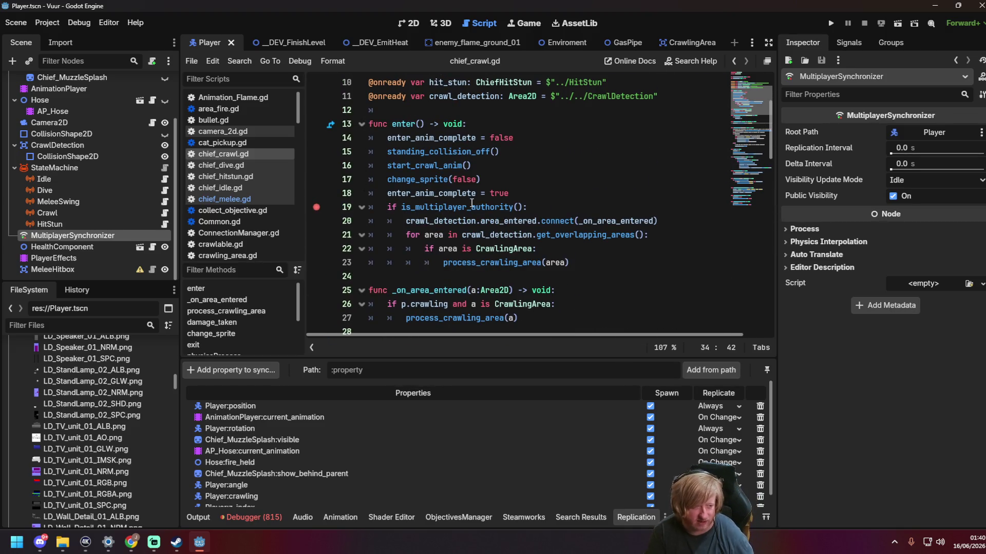
{"action": "left_click", "coordinate": [529, 207]}
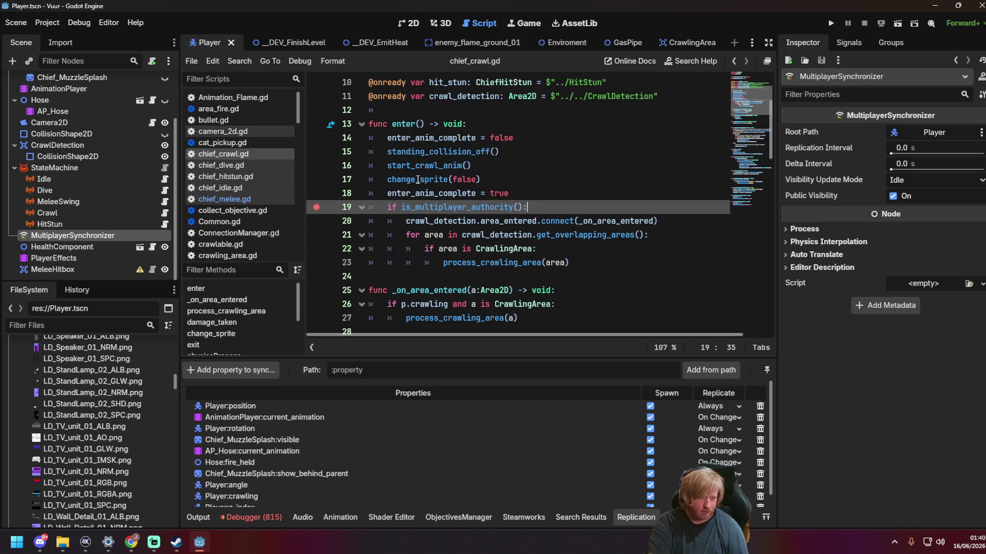
{"action": "mouse_move", "coordinate": [418, 179]}
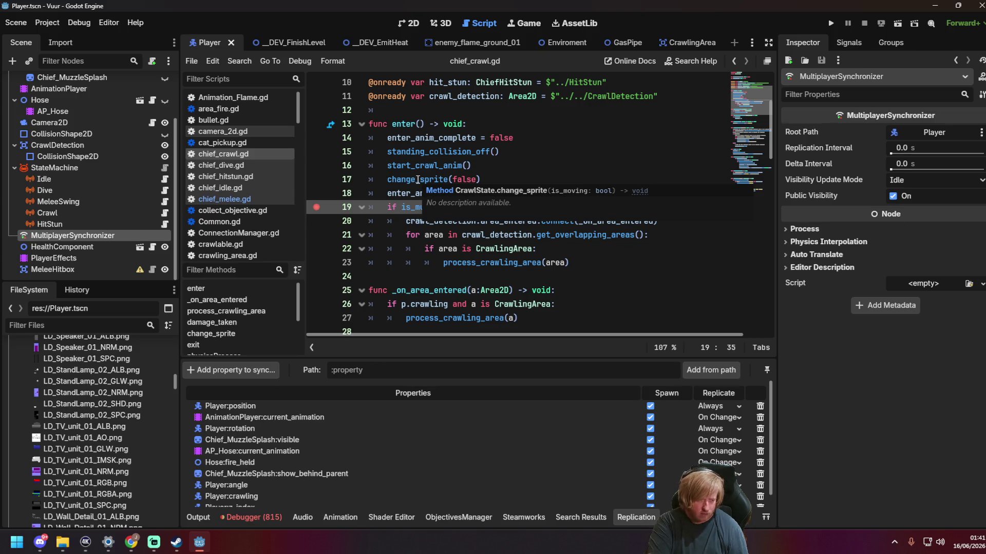
{"action": "scroll", "coordinate": [420, 212], "scroll_direction": "down", "scroll_amount": 6}
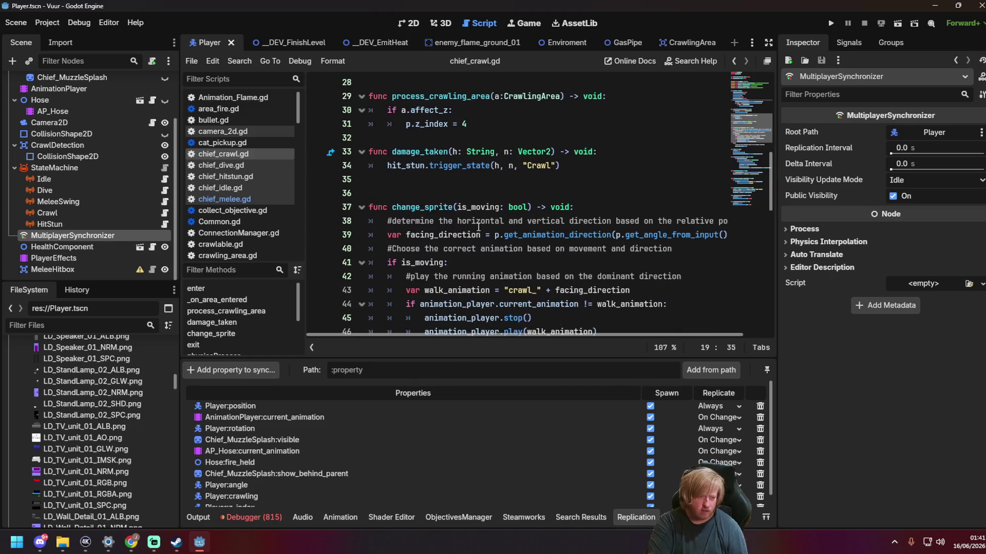
{"action": "scroll", "coordinate": [462, 228], "scroll_direction": "up", "scroll_amount": 7}
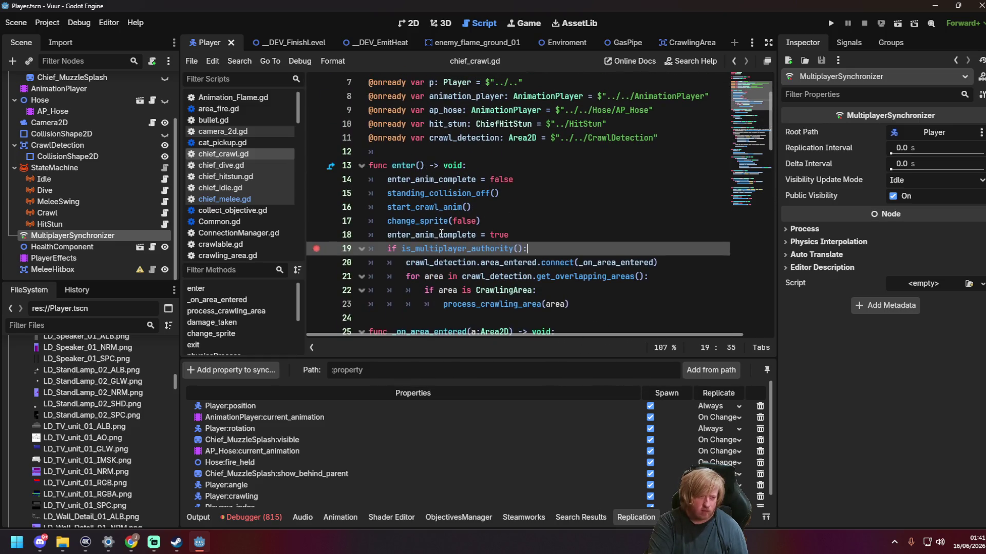
{"action": "mouse_move", "coordinate": [427, 221]}
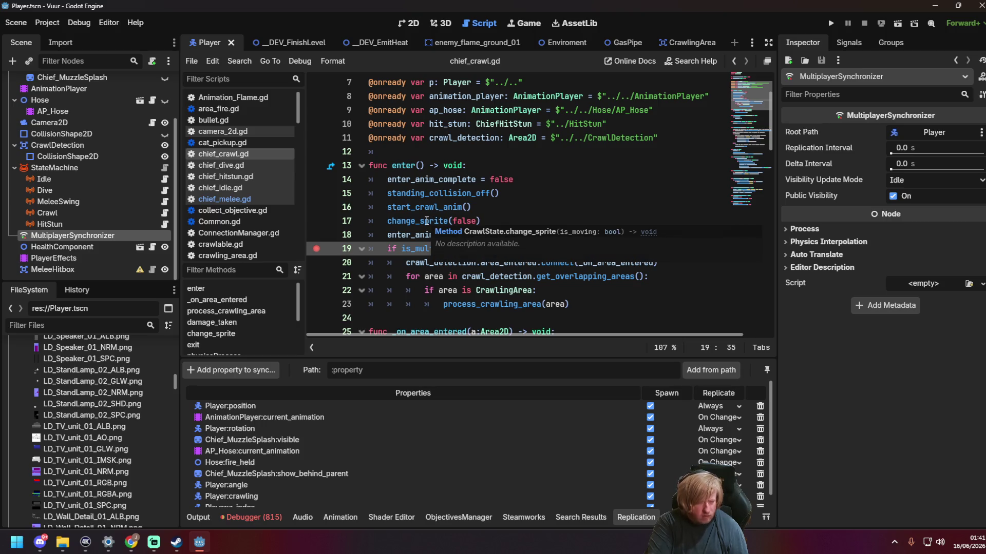
{"action": "left_click_drag", "start_coordinate": [391, 165], "coordinate": [424, 165]}
Step: Search all project files for 'enter()' with Find in Files
{"action": "left_click", "coordinate": [240, 60]}
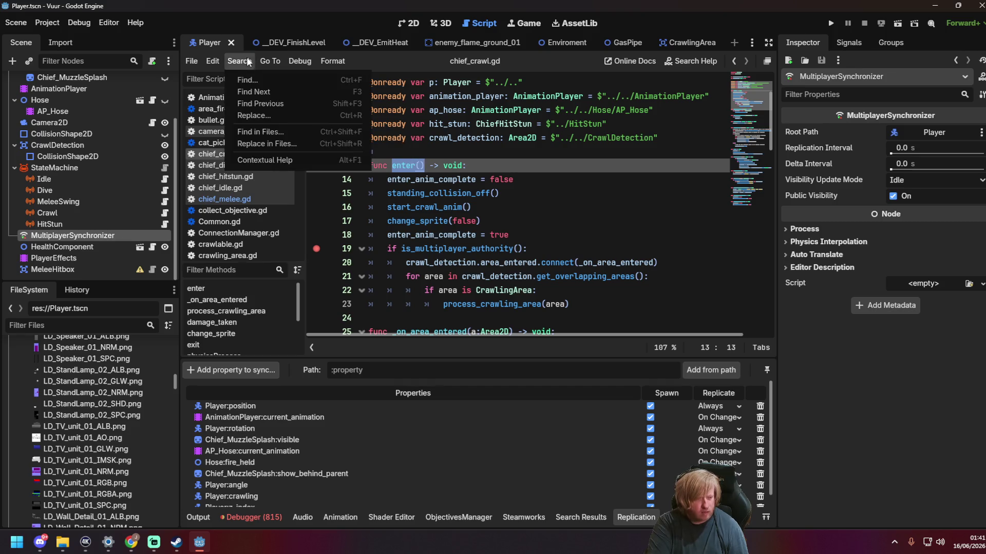
{"action": "left_click", "coordinate": [260, 134]}
{"action": "left_click", "coordinate": [478, 227]}
{"action": "key", "text": "BackSpace"}
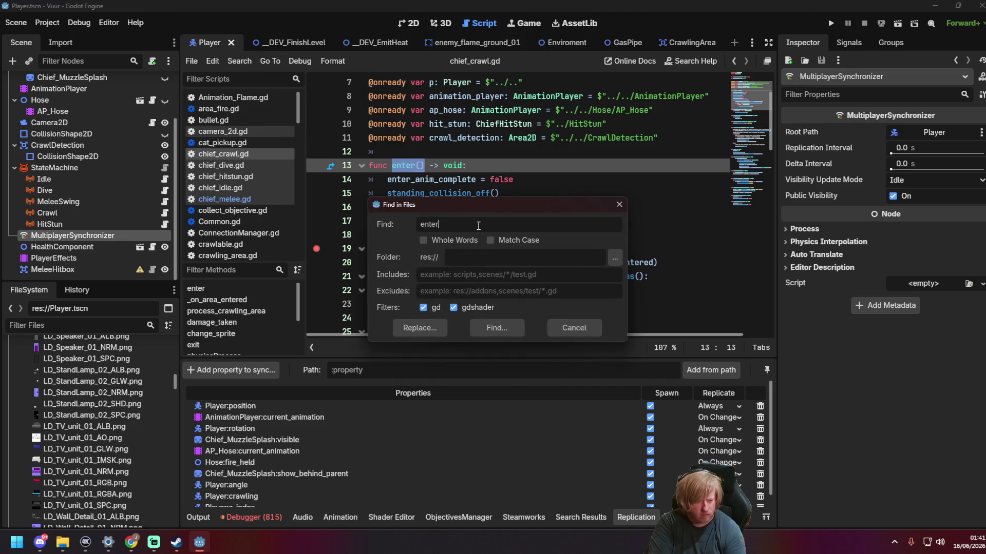
{"action": "type", "text": "()"}
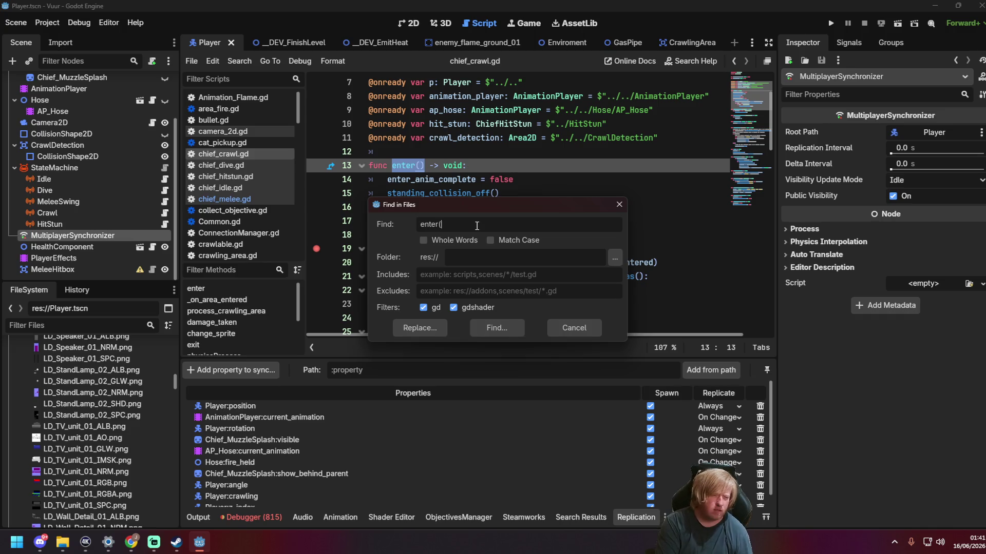
{"action": "key", "text": "Return"}
Step: Open player_state.gd at the bootstrap_enter result
{"action": "scroll", "coordinate": [488, 493], "scroll_direction": "down", "scroll_amount": 6}
{"action": "scroll", "coordinate": [474, 482], "scroll_direction": "down", "scroll_amount": 3}
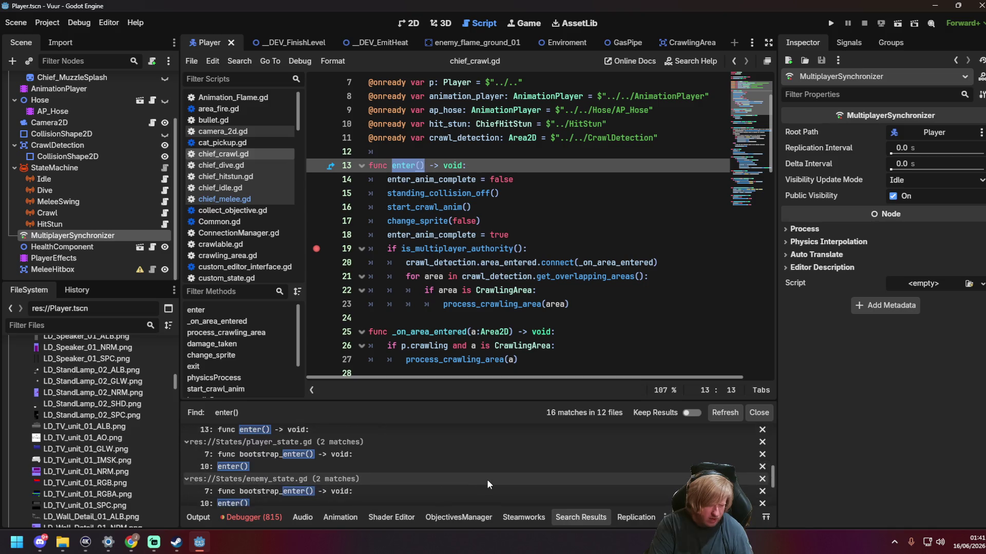
{"action": "left_click", "coordinate": [369, 448]}
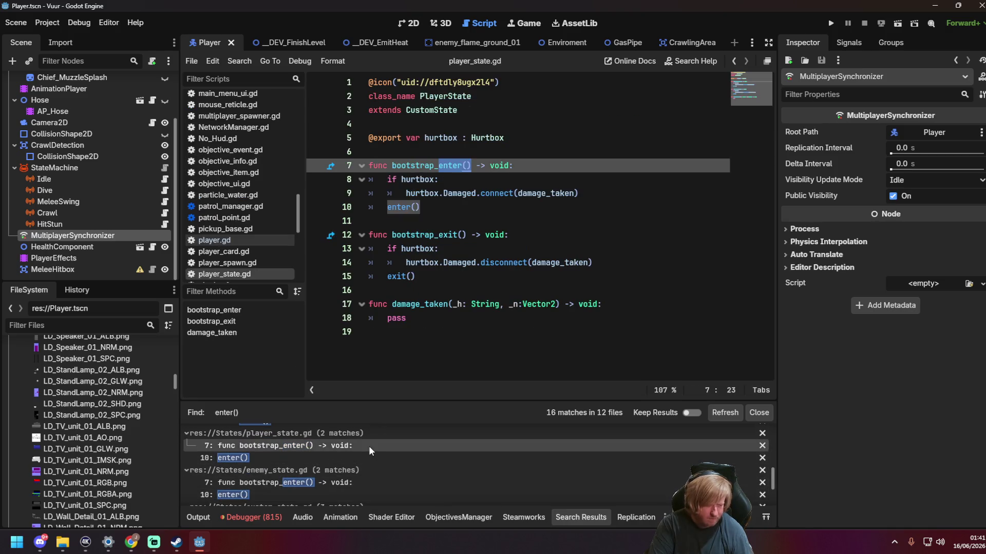
Step: Inspect player_state.gd's enter() call on line 10 and the if hurtbox: line in bootstrap_exit
{"action": "left_click", "coordinate": [487, 203]}
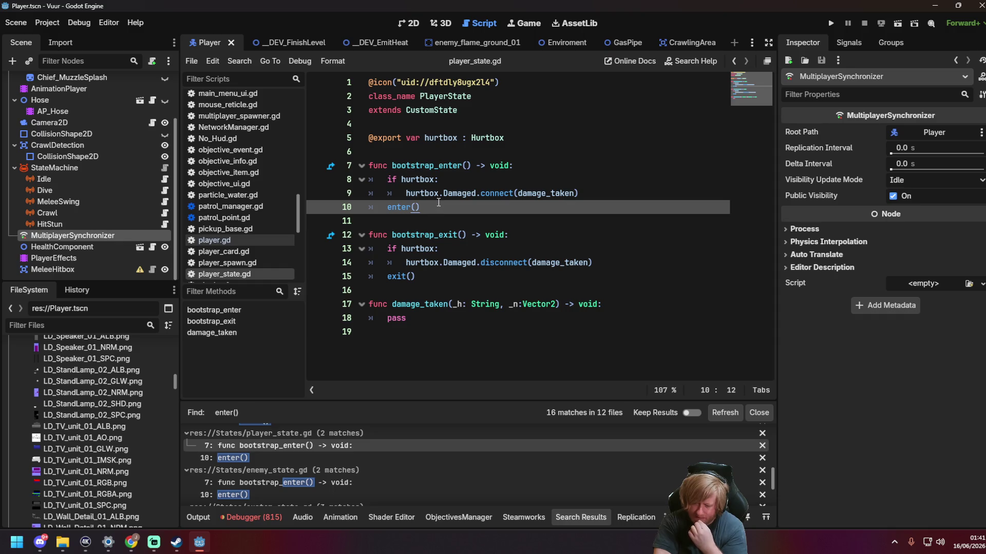
{"action": "key", "text": "alt+Tab"}
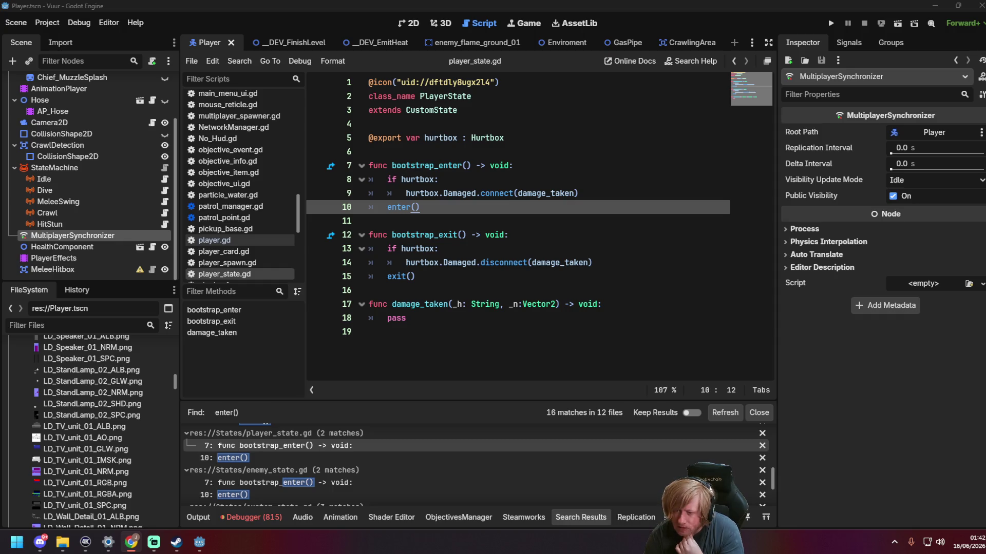
{"action": "left_click", "coordinate": [557, 251]}
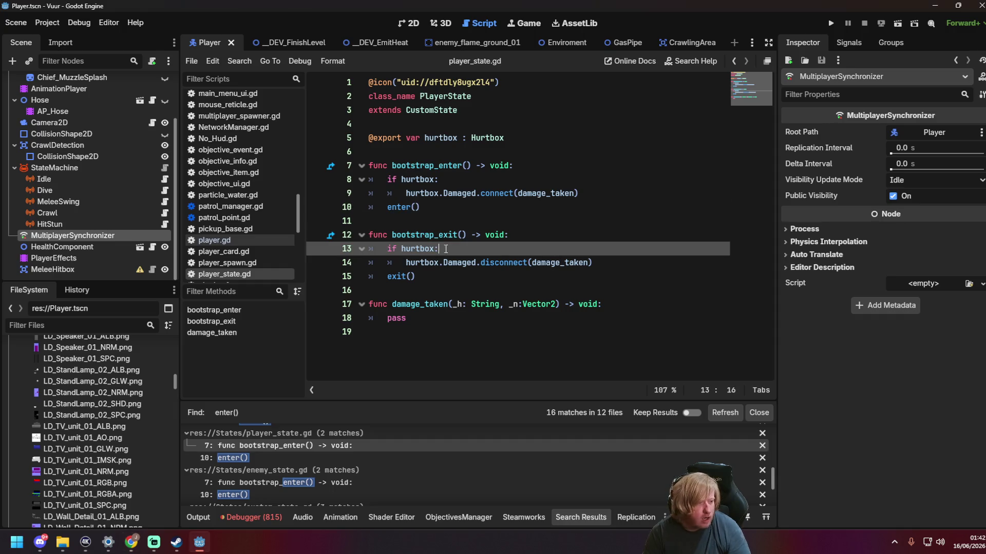
{"action": "scroll", "coordinate": [242, 205], "scroll_direction": "up", "scroll_amount": 4}
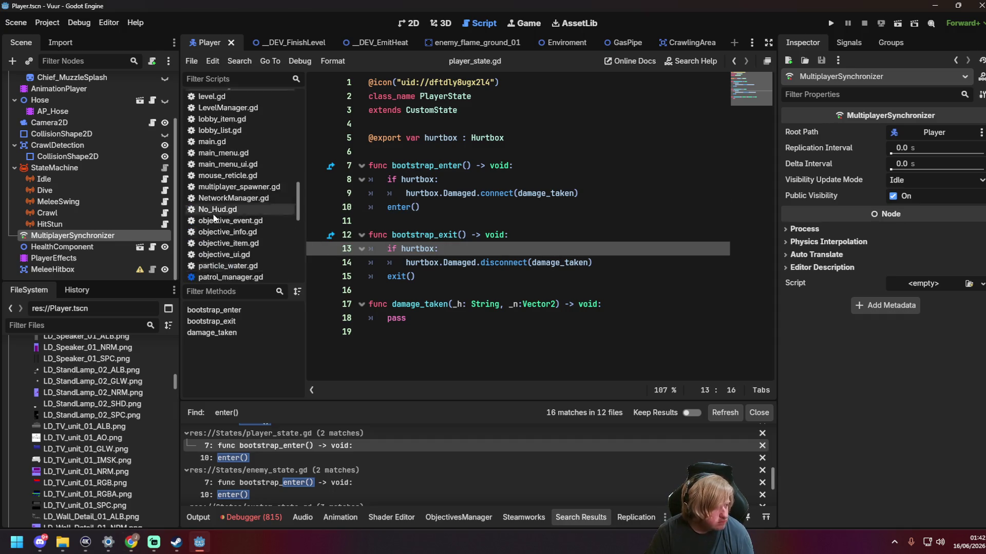
Step: Select HitStun, then MultiplayerSynchronizer to show its replication list, then switch to the browser
{"action": "left_click", "coordinate": [77, 224]}
{"action": "left_click", "coordinate": [86, 236]}
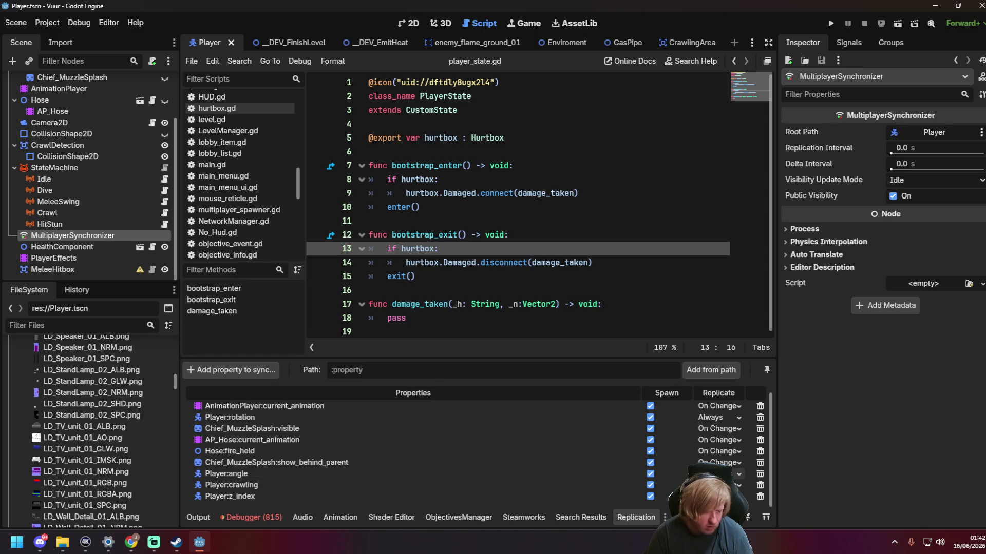
{"action": "key", "text": "ctrl+z"}
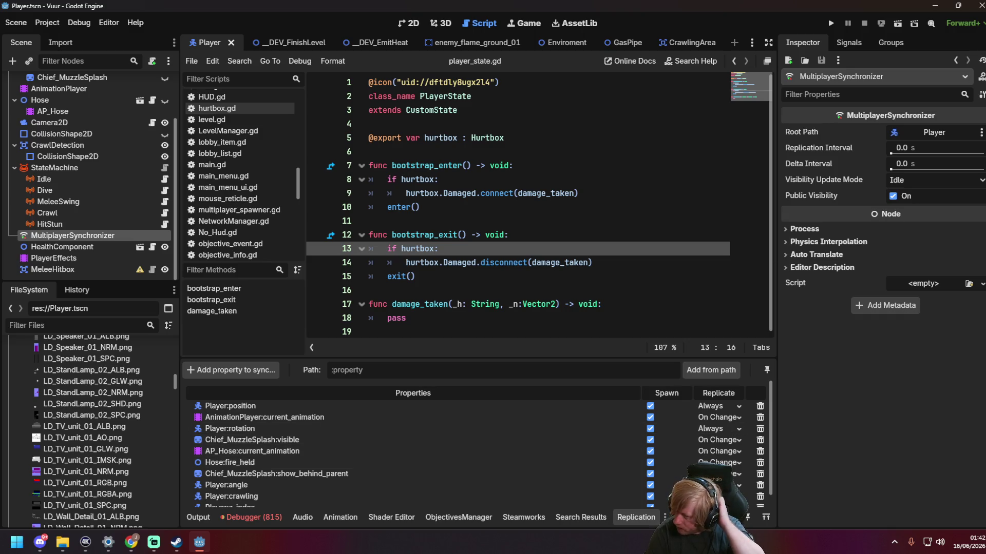
{"action": "key", "text": "alt+Tab"}
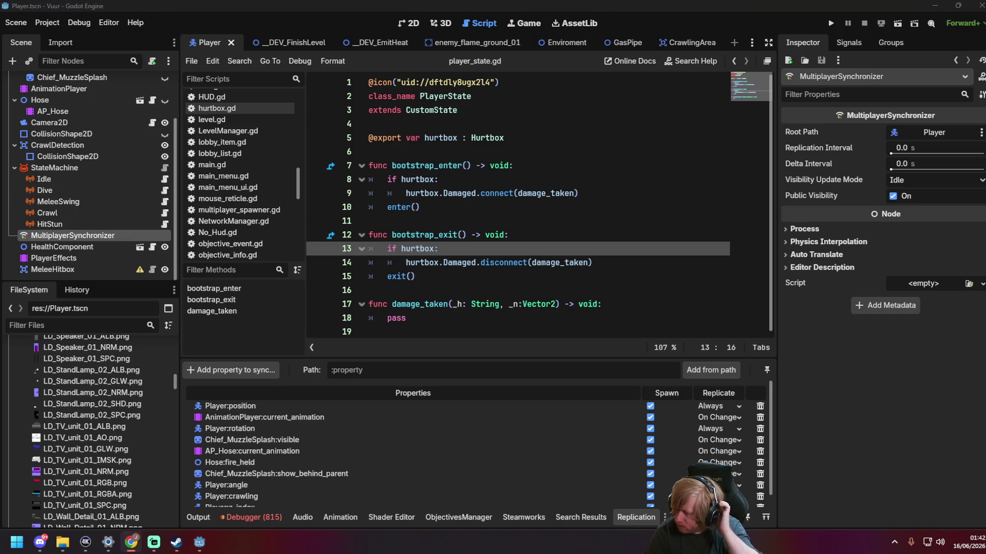
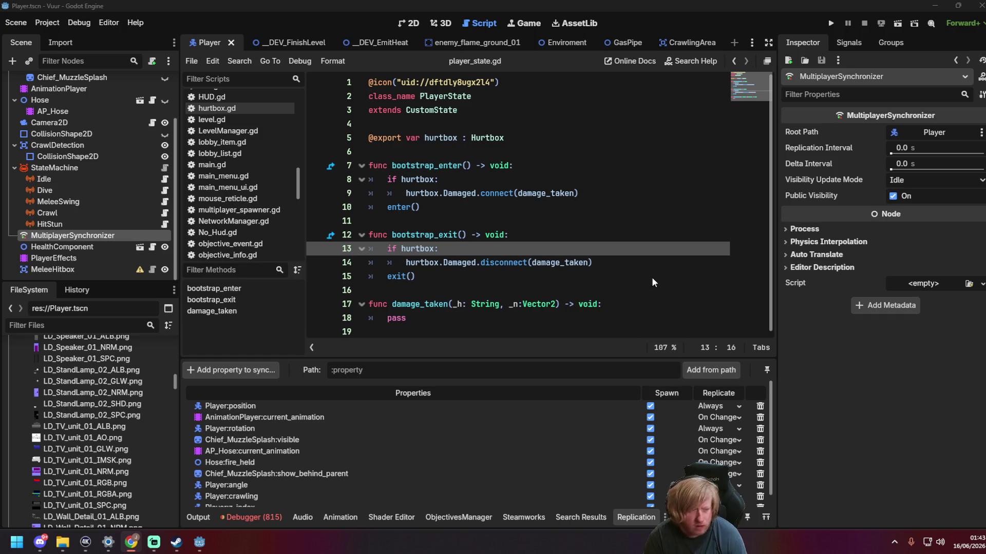
Step: Open chief_idle.gd and scroll through its enter and exit functions
{"action": "scroll", "coordinate": [252, 197], "scroll_direction": "up", "scroll_amount": 5}
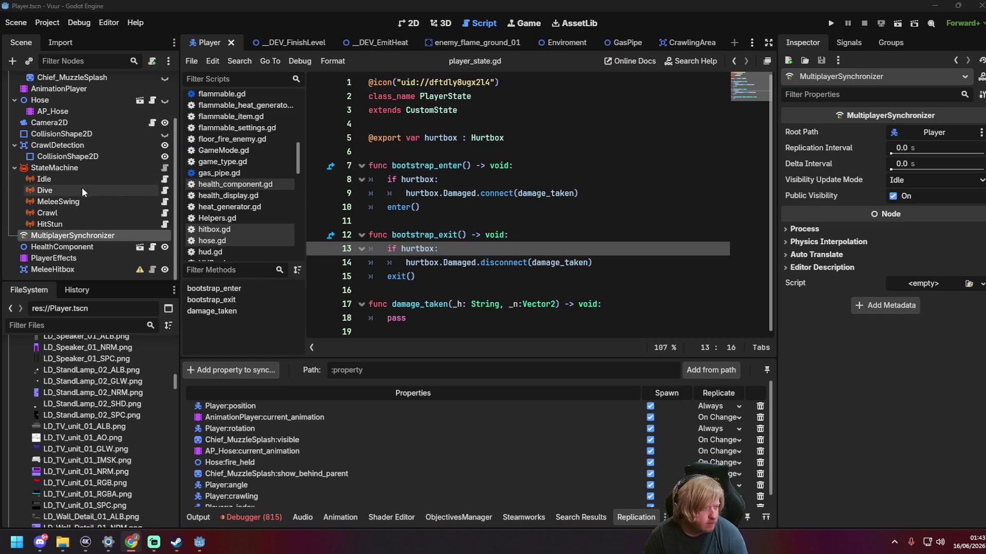
{"action": "left_click", "coordinate": [164, 178]}
{"action": "scroll", "coordinate": [475, 164], "scroll_direction": "down", "scroll_amount": 4}
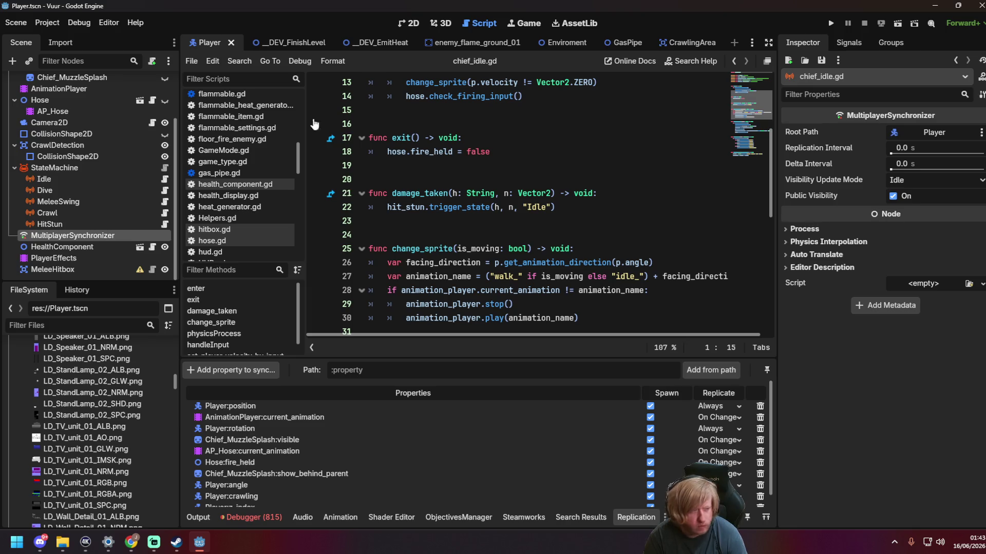
{"action": "scroll", "coordinate": [235, 197], "scroll_direction": "down", "scroll_amount": 10}
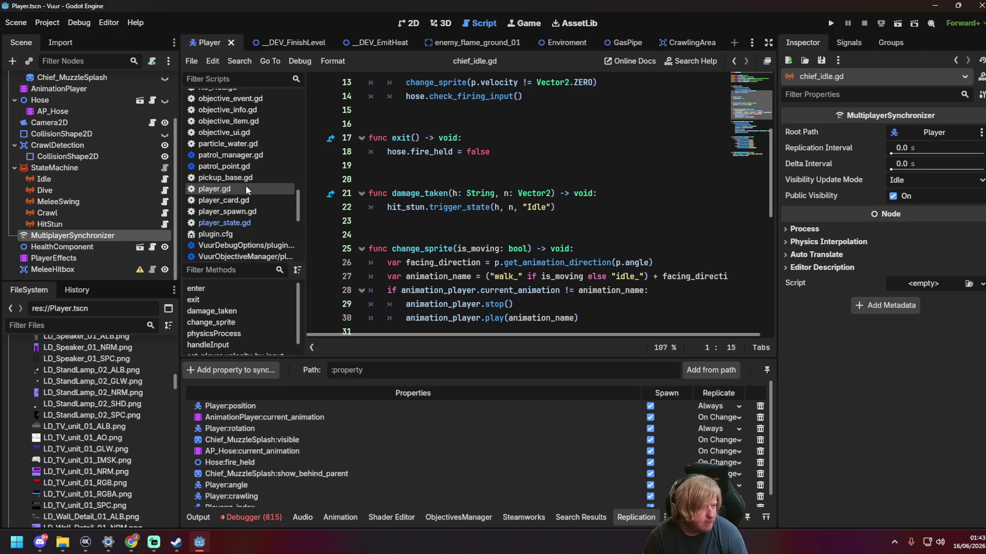
Step: Read through player.gd, glancing at player_state.gd and the browser along the way
{"action": "left_click", "coordinate": [241, 188]}
{"action": "scroll", "coordinate": [578, 203], "scroll_direction": "down", "scroll_amount": 5}
{"action": "scroll", "coordinate": [578, 203], "scroll_direction": "down", "scroll_amount": 10}
{"action": "scroll", "coordinate": [573, 199], "scroll_direction": "down", "scroll_amount": 3}
{"action": "key", "text": "alt+Tab"}
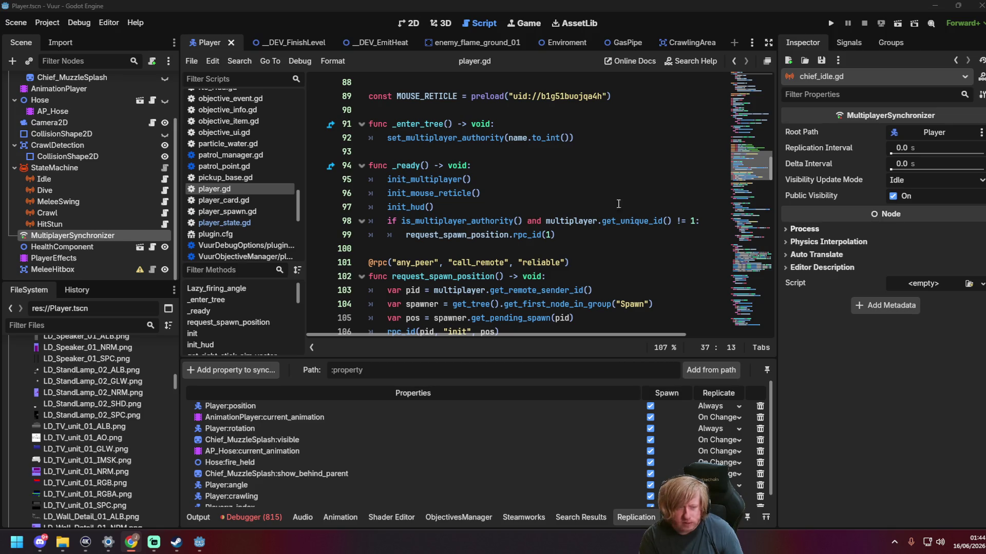
{"action": "scroll", "coordinate": [396, 213], "scroll_direction": "up", "scroll_amount": 4}
{"action": "scroll", "coordinate": [395, 213], "scroll_direction": "down", "scroll_amount": 5}
{"action": "scroll", "coordinate": [396, 213], "scroll_direction": "down", "scroll_amount": 6}
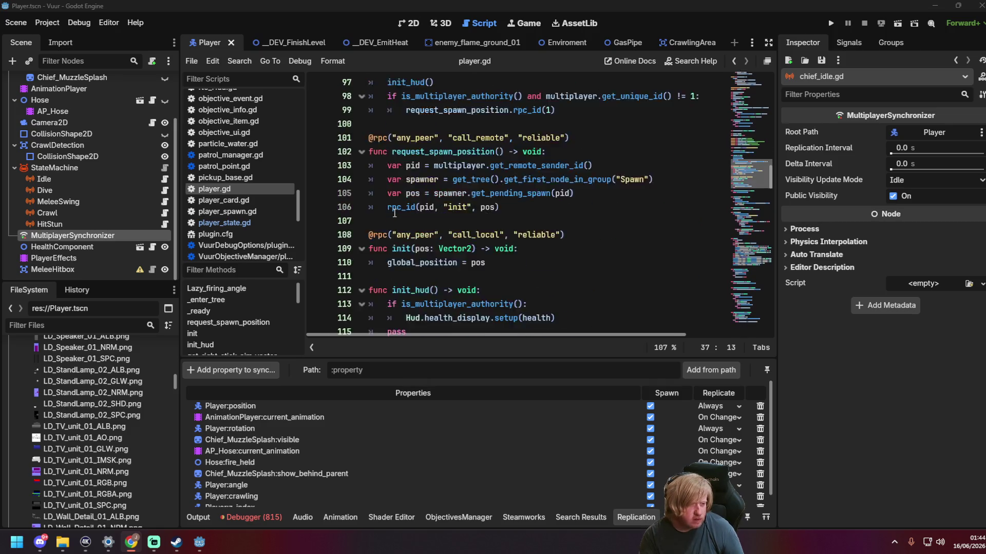
{"action": "left_click", "coordinate": [229, 223]}
{"action": "left_click", "coordinate": [229, 189]}
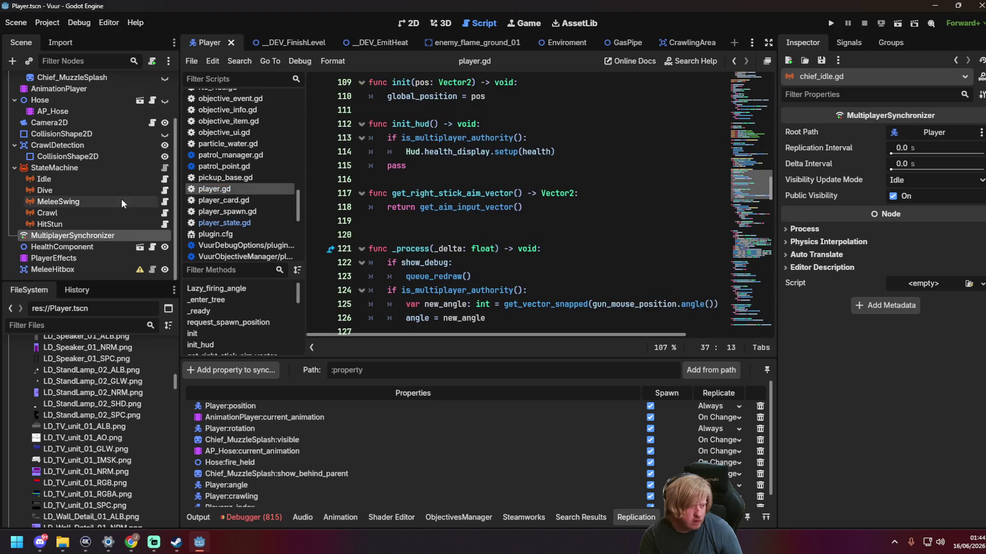
Step: Recheck chief_idle.gd's hose firing check on line 14, then bring up chief_crawl.gd
{"action": "left_click", "coordinate": [164, 180]}
{"action": "scroll", "coordinate": [475, 221], "scroll_direction": "up", "scroll_amount": 4}
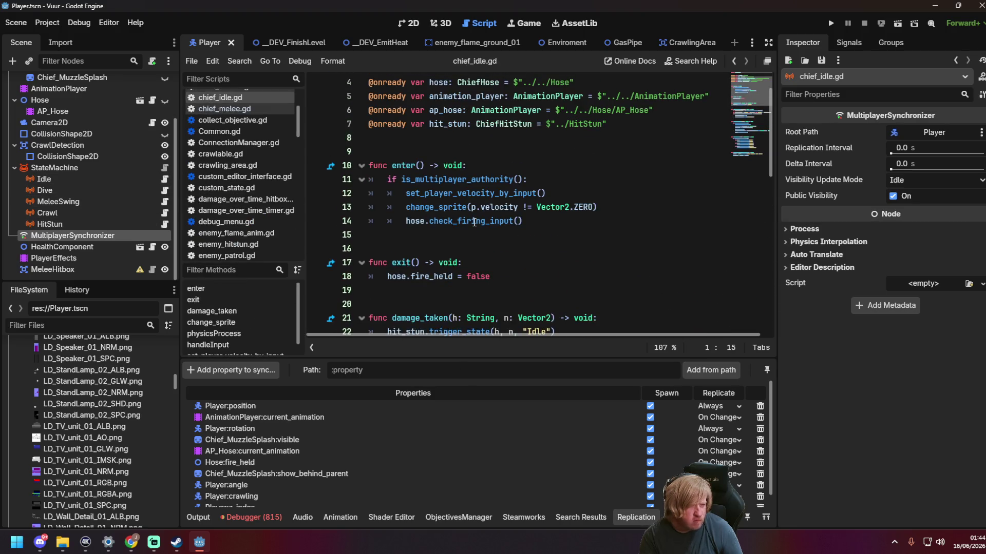
{"action": "scroll", "coordinate": [474, 221], "scroll_direction": "down", "scroll_amount": 2}
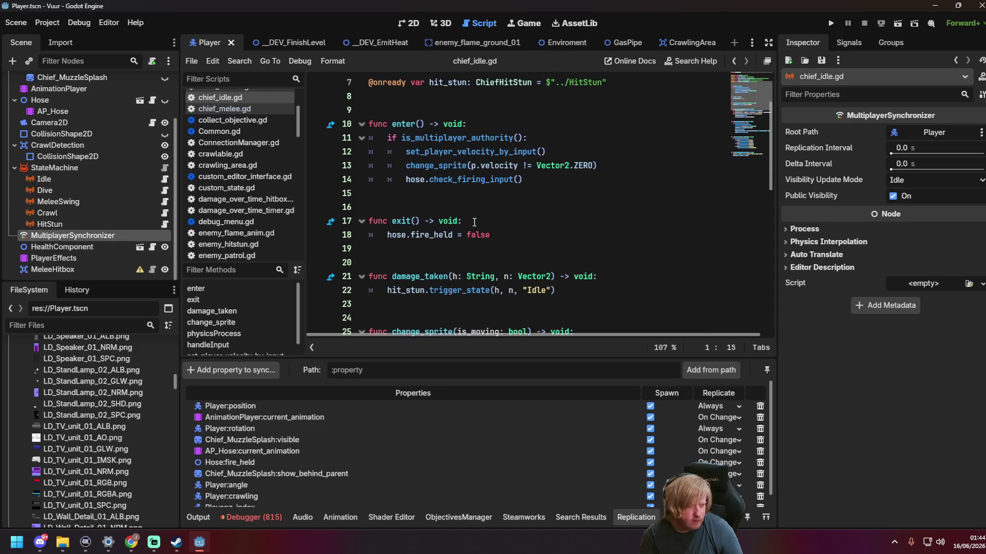
{"action": "left_click", "coordinate": [533, 184]}
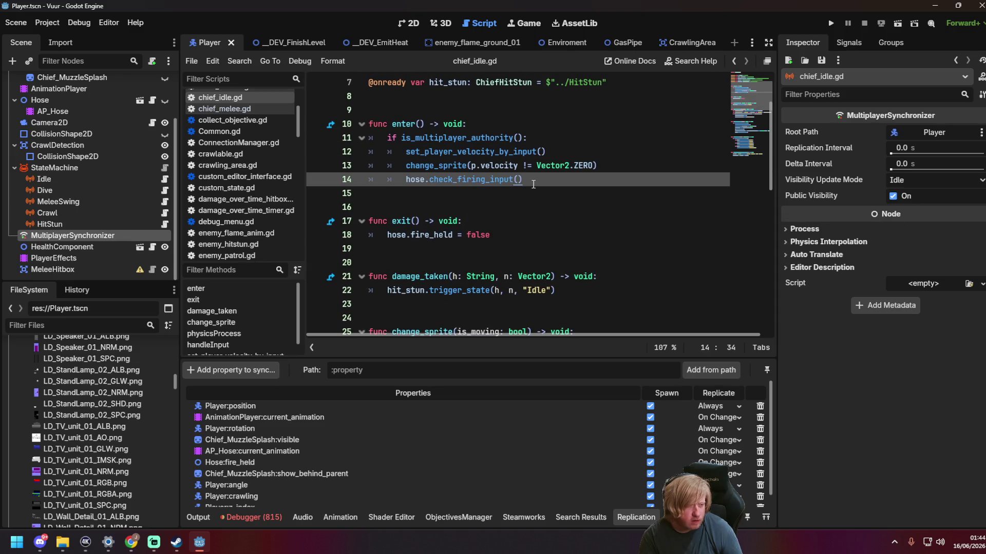
{"action": "scroll", "coordinate": [529, 190], "scroll_direction": "up", "scroll_amount": 2}
{"action": "scroll", "coordinate": [512, 207], "scroll_direction": "down", "scroll_amount": 4}
{"action": "scroll", "coordinate": [512, 207], "scroll_direction": "down", "scroll_amount": 4}
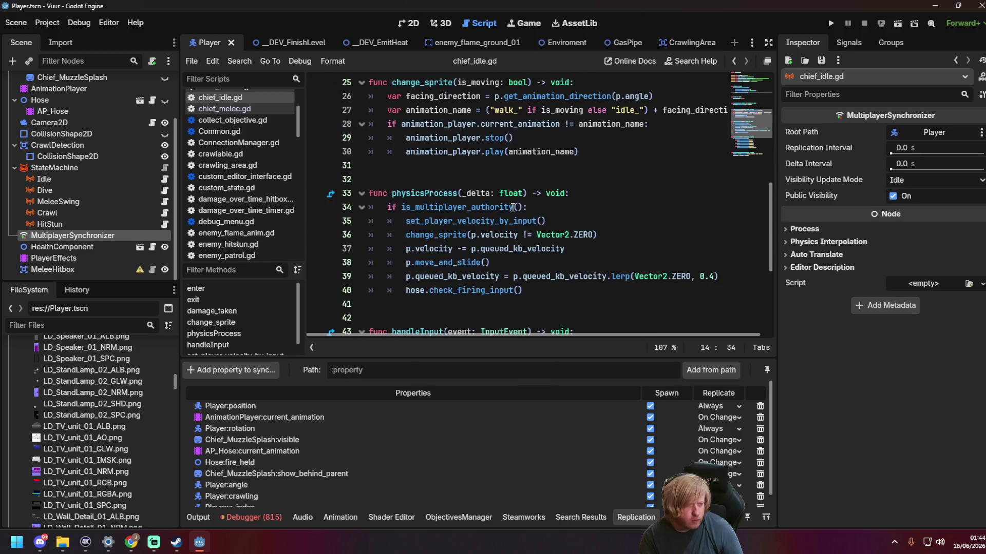
{"action": "scroll", "coordinate": [513, 207], "scroll_direction": "up", "scroll_amount": 6}
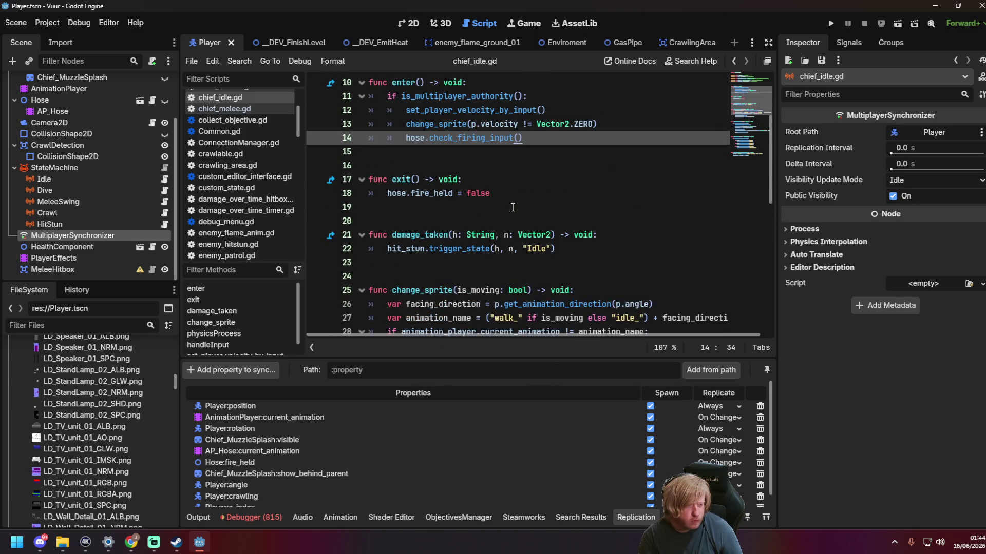
{"action": "left_click", "coordinate": [164, 213]}
Step: Paste a one-frame await and an animation print into enter() at line 24, fixing indentation to tabs
{"action": "scroll", "coordinate": [504, 217], "scroll_direction": "down", "scroll_amount": 2}
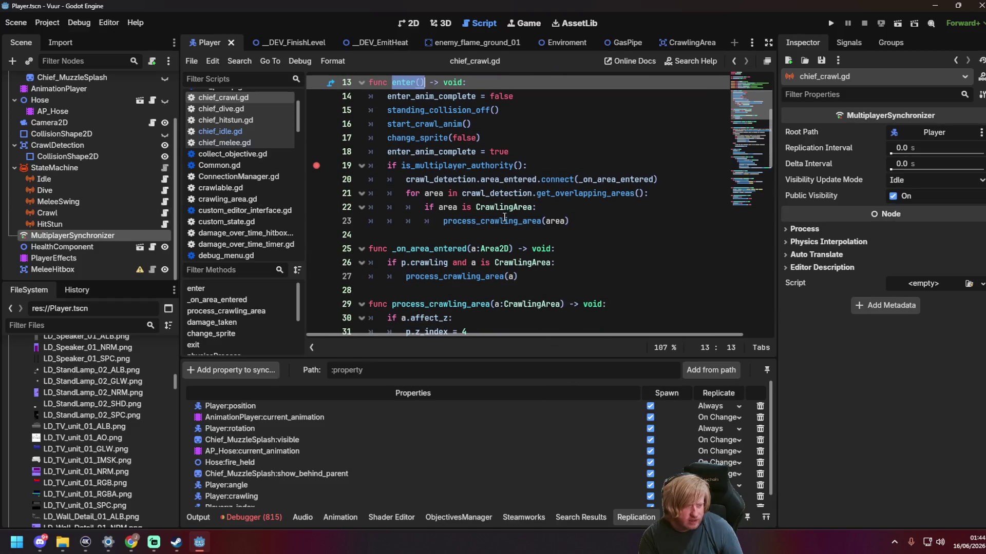
{"action": "left_click", "coordinate": [594, 236]}
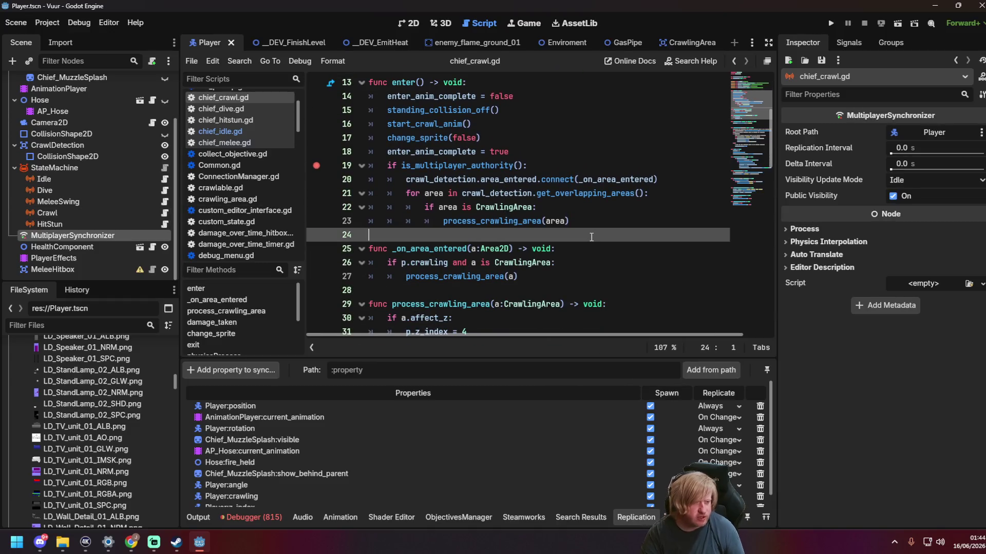
{"action": "key", "text": "Tab"}
{"action": "type", "text": "await get_tree().process_frame     print(\"Anim after enter: \", animation_player.current_animation)"}
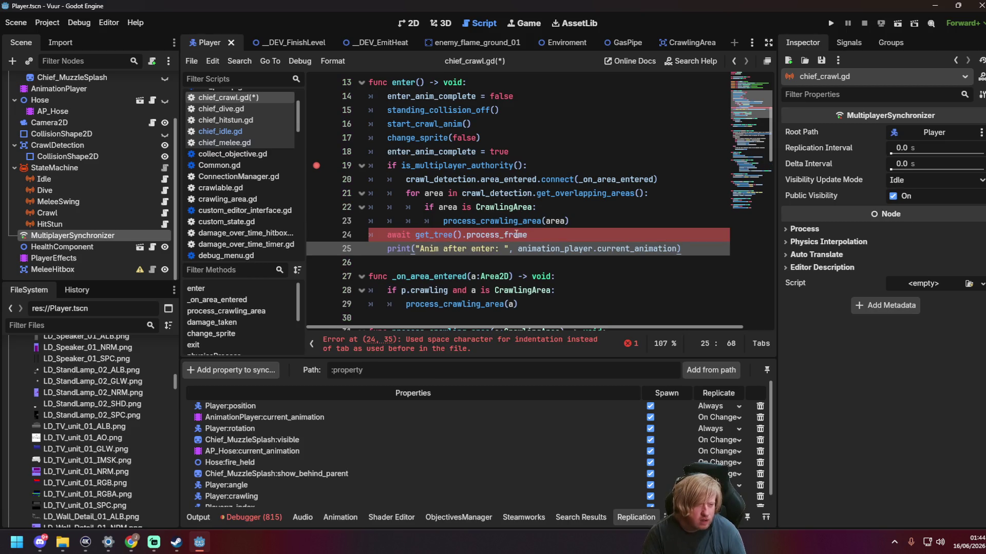
{"action": "left_click", "coordinate": [566, 236]}
{"action": "key", "text": "Down"}
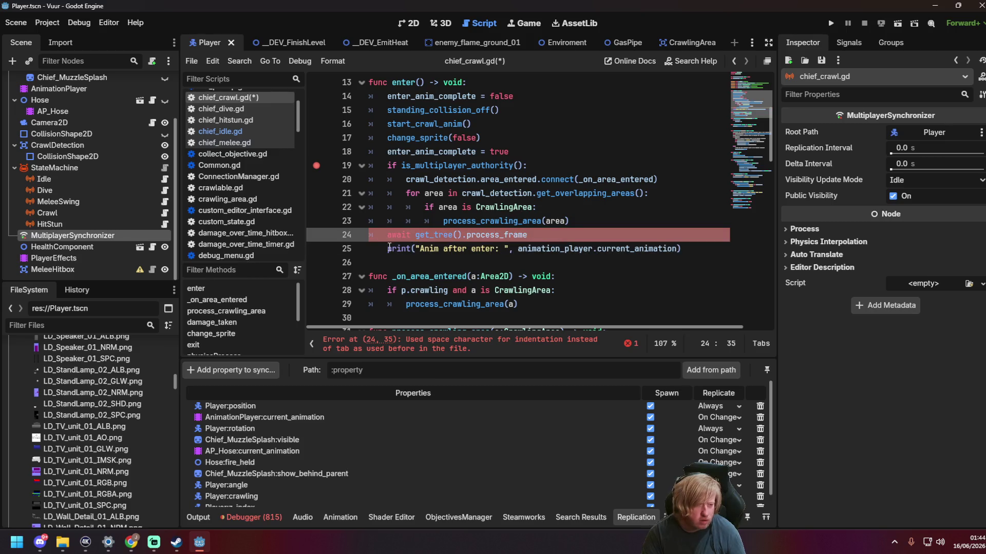
{"action": "key", "text": "Home"}
{"action": "key", "text": "Tab"}
{"action": "key", "text": "BackSpace"}
{"action": "key", "text": "Tab"}
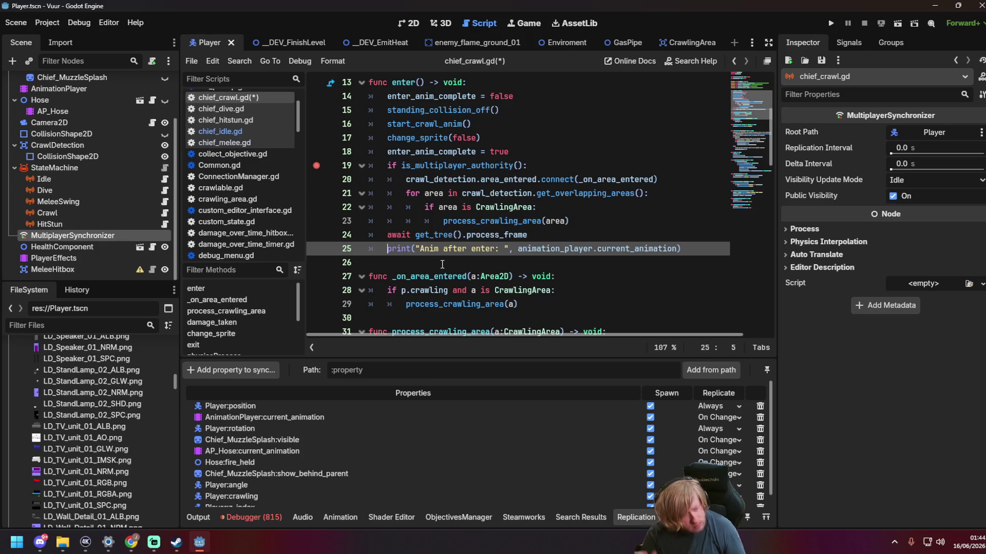
Step: Move change_sprite below the print with argument p.velocity != Vector2.ZERO and save the script
{"action": "left_click_drag", "start_coordinate": [388, 138], "coordinate": [482, 138]}
{"action": "key", "text": "ctrl+c"}
{"action": "key", "text": "BackSpace"}
{"action": "left_click", "coordinate": [694, 248]}
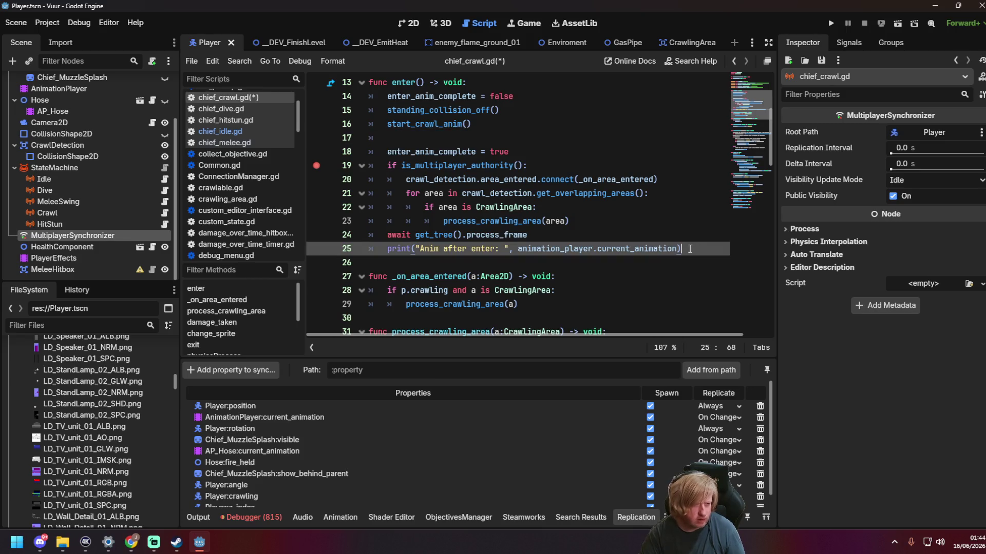
{"action": "key", "text": "Return"}
{"action": "key", "text": "ctrl+v"}
{"action": "key", "text": "Left"}
{"action": "key", "text": "BackSpace"}
{"action": "key", "text": "BackSpace"}
{"action": "key", "text": "BackSpace"}
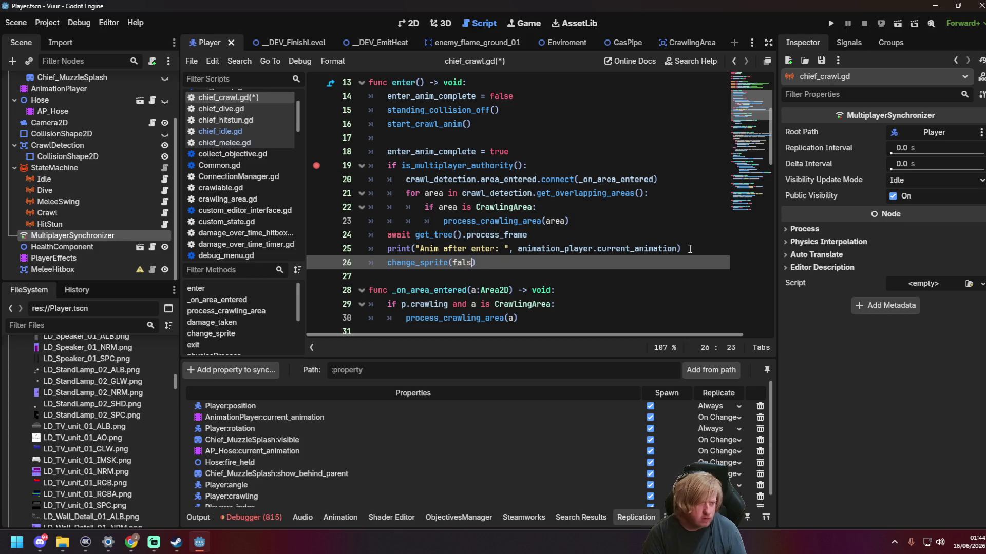
{"action": "type", "text": "p.velocity"}
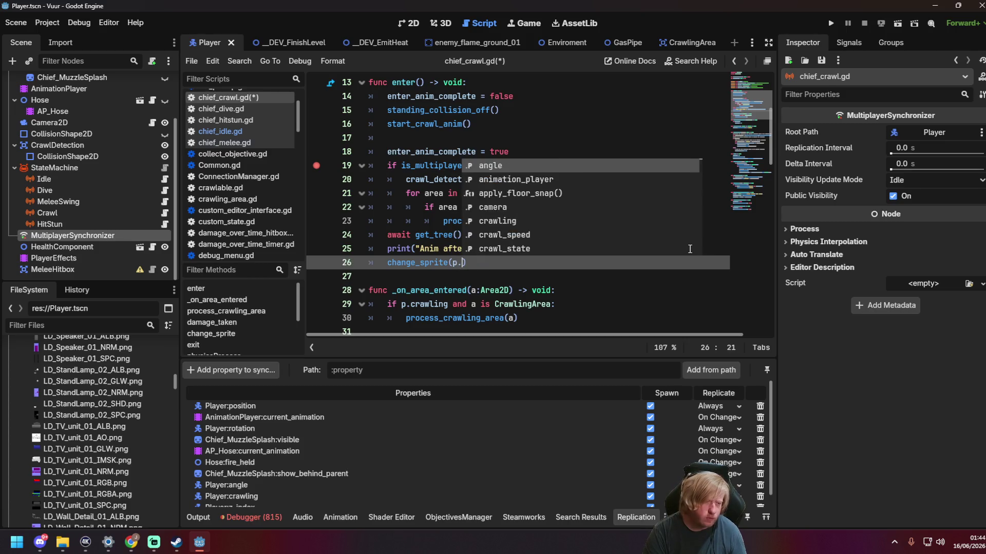
{"action": "type", "text": " != Vec"}
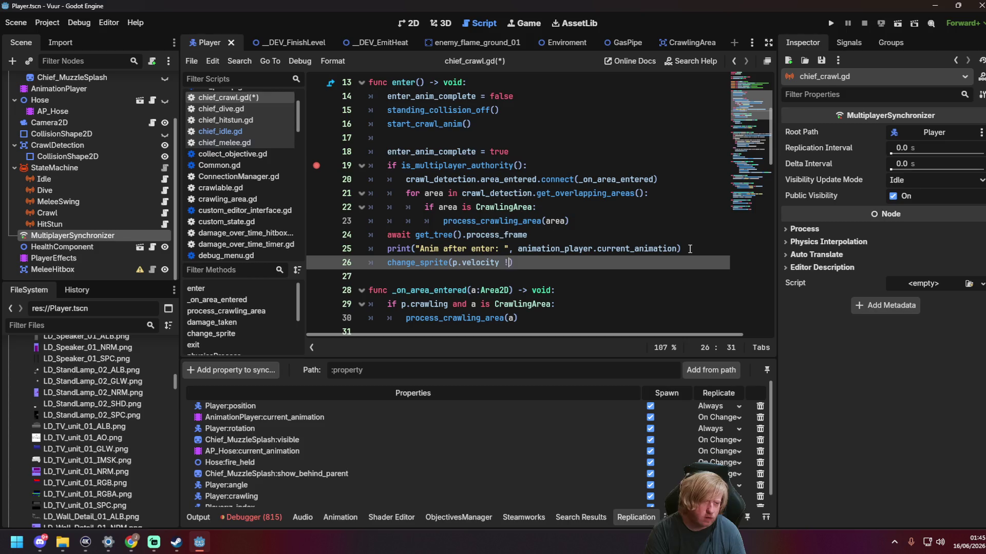
{"action": "type", "text": "tor2.ZERO"}
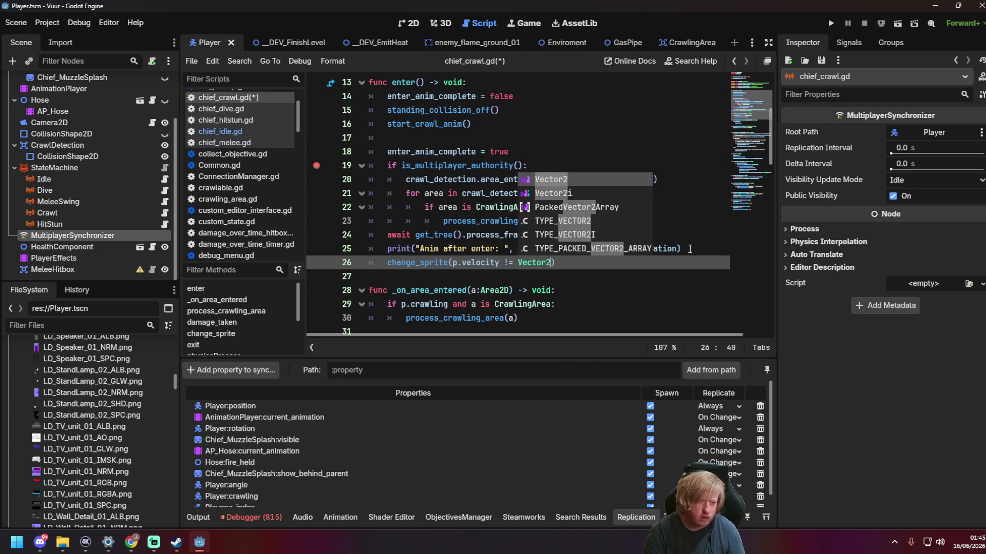
{"action": "key", "text": "Return"}
{"action": "key", "text": "BackSpace"}
{"action": "key", "text": "BackSpace"}
{"action": "key", "text": "ctrl+s"}
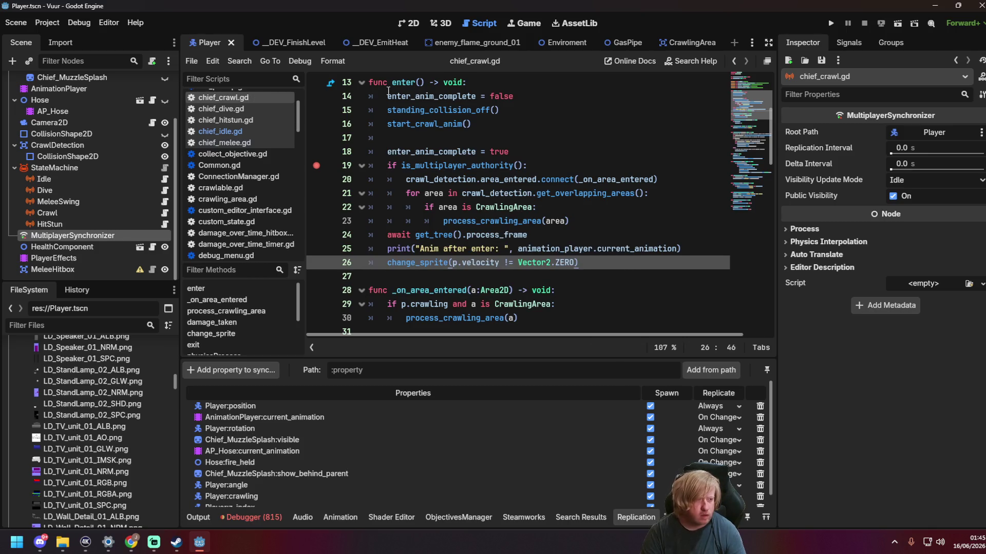
{"action": "left_click", "coordinate": [311, 42]}
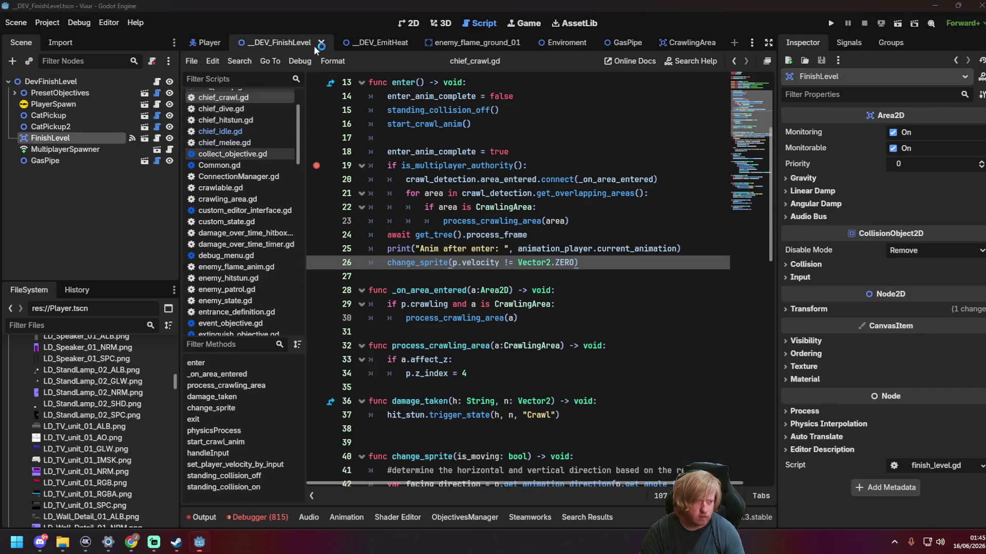
Step: Run the _DEV_FinishLevel scene with F6 and arrange the two Vuur (DEBUG) windows
{"action": "key", "text": "F6"}
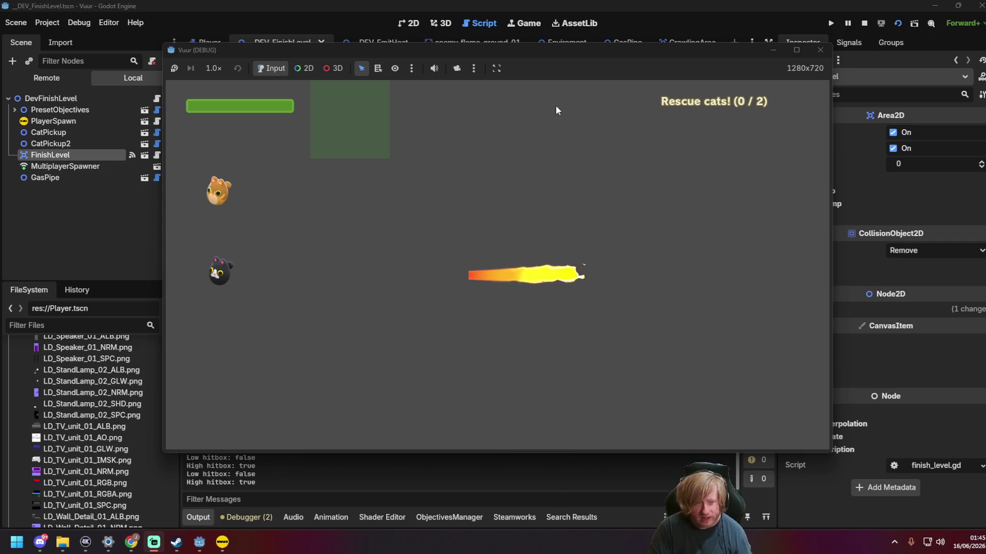
{"action": "mouse_move", "coordinate": [481, 52]}
{"action": "left_mouse_down"}
{"action": "mouse_move", "coordinate": [606, 136]}
{"action": "mouse_move", "coordinate": [607, 109]}
{"action": "left_mouse_up"}
{"action": "left_click", "coordinate": [550, 72]}
{"action": "left_click_drag", "start_coordinate": [551, 79], "coordinate": [467, 44]}
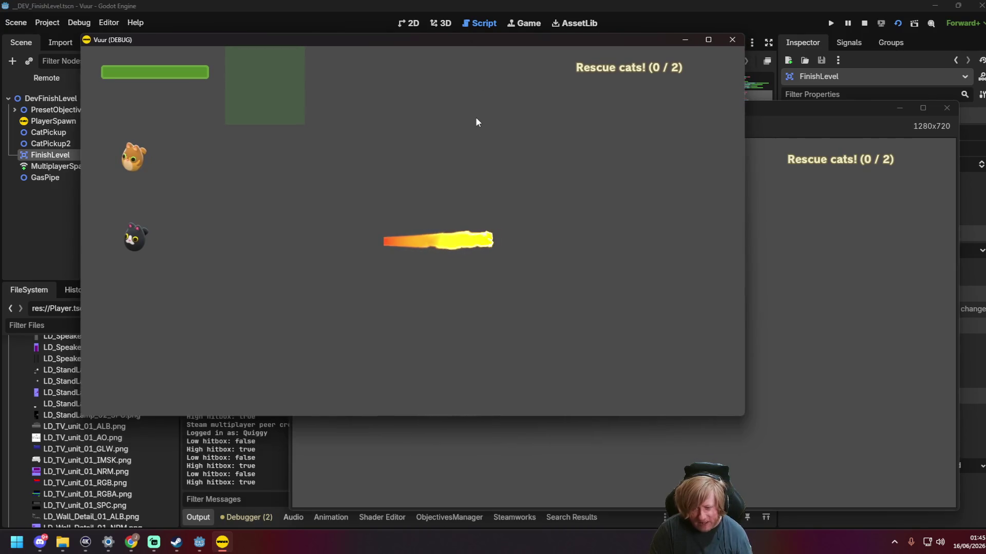
Step: Start a server in the first game window and join it from the second
{"action": "key", "text": "Escape"}
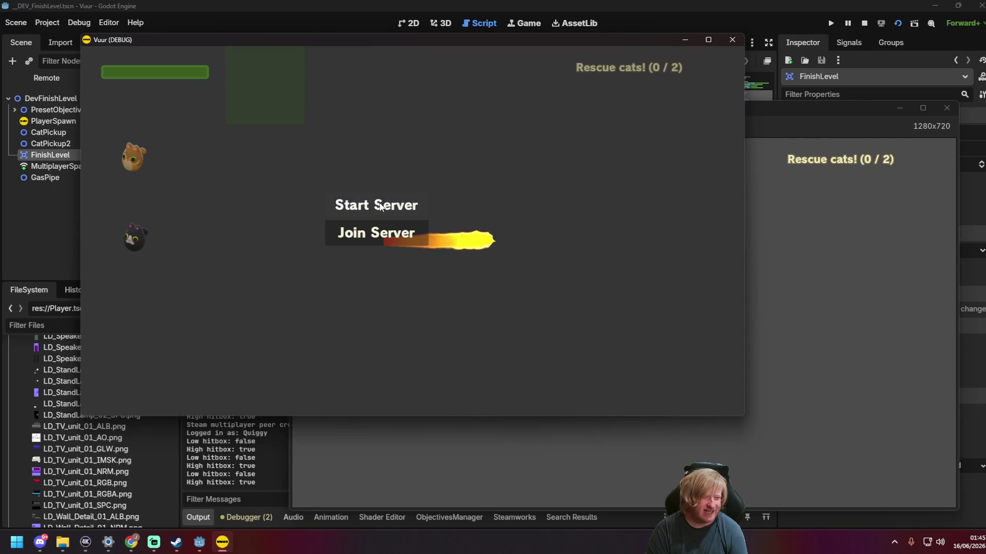
{"action": "left_click", "coordinate": [380, 206]}
{"action": "left_click", "coordinate": [811, 289]}
{"action": "left_click", "coordinate": [585, 324]}
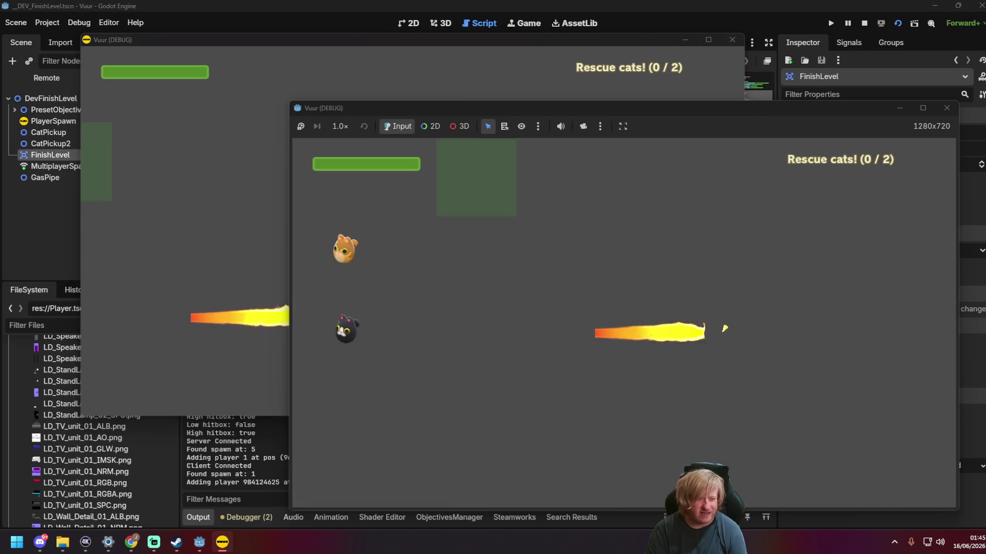
{"action": "mouse_move", "coordinate": [494, 112]}
{"action": "left_mouse_down"}
{"action": "mouse_move", "coordinate": [580, 110]}
{"action": "mouse_move", "coordinate": [657, 72]}
{"action": "left_mouse_up"}
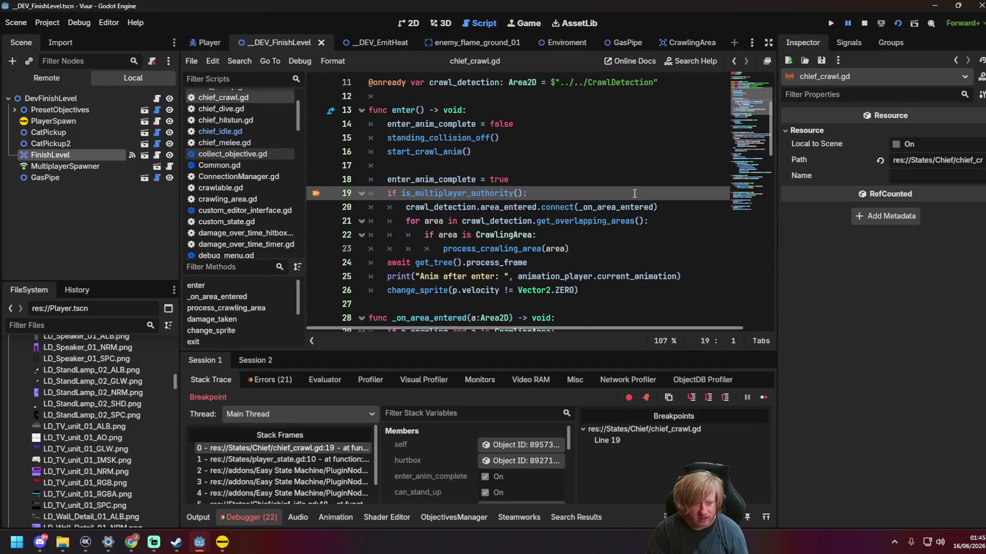
Step: Clear the line 19 breakpoint, resume, watch both game windows, then stop the run
{"action": "left_click", "coordinate": [316, 193]}
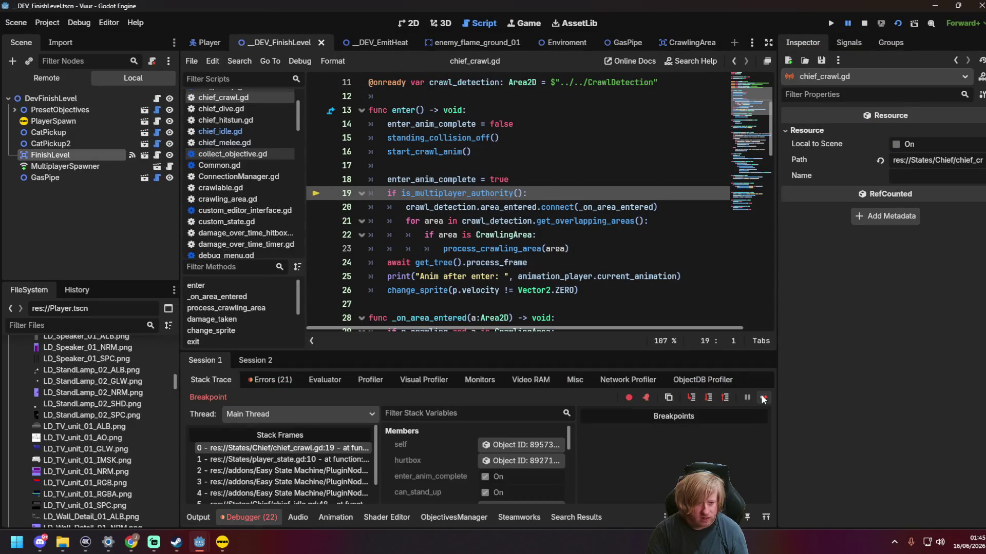
{"action": "left_click", "coordinate": [764, 398]}
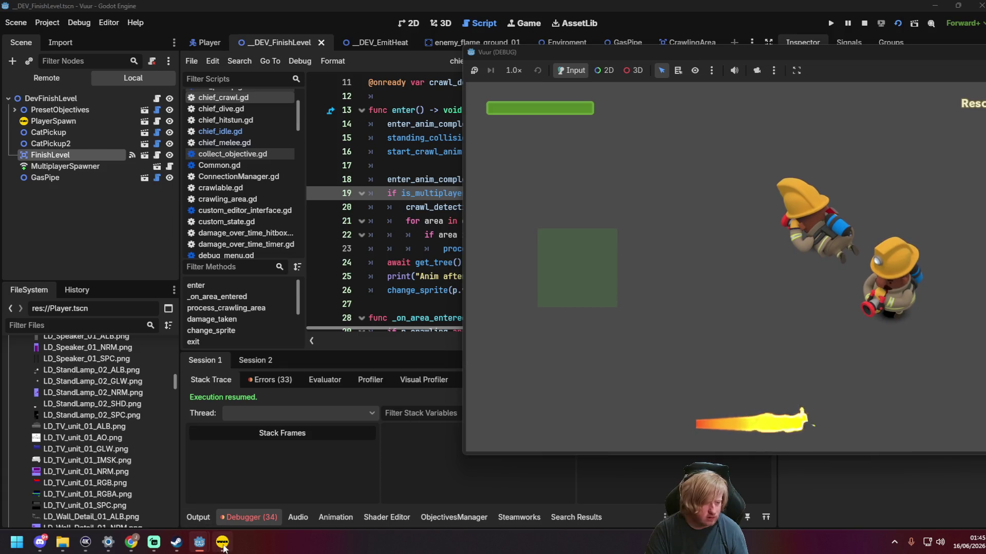
{"action": "left_click", "coordinate": [223, 544]}
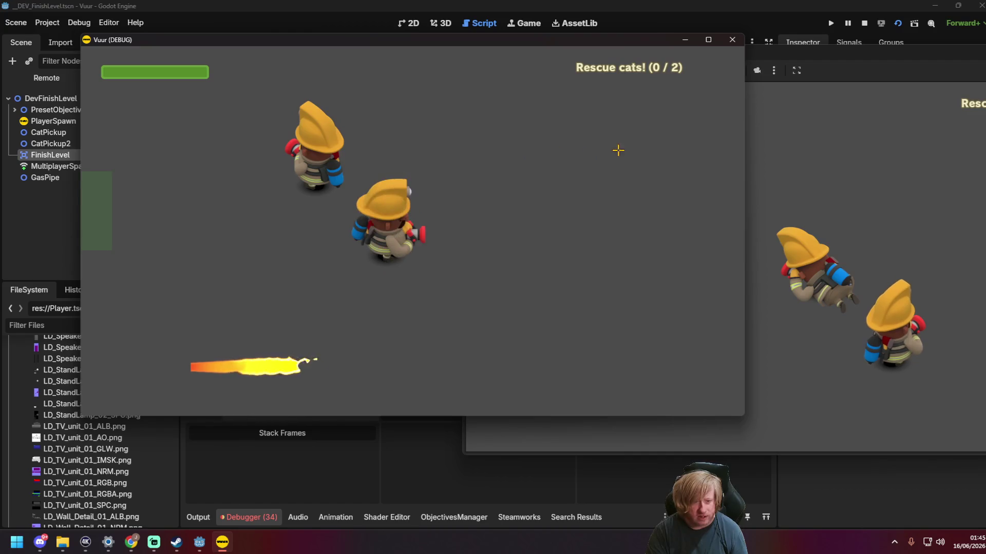
{"action": "left_click", "coordinate": [816, 160]}
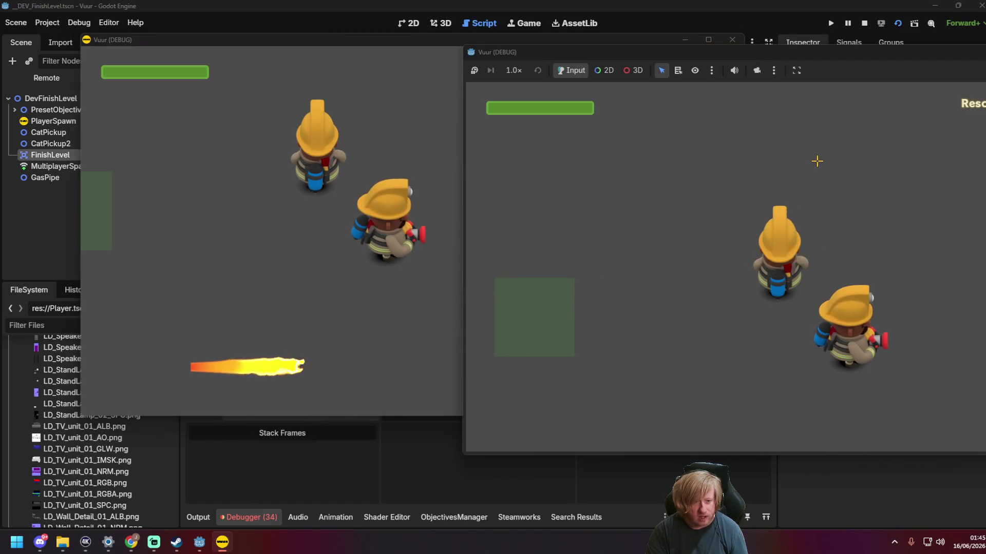
{"action": "left_click", "coordinate": [423, 160]}
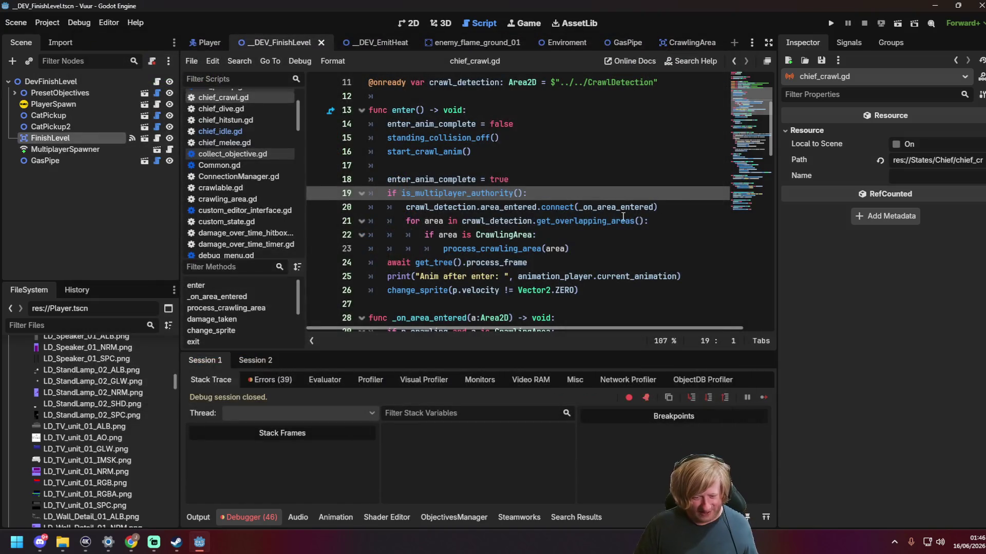
{"action": "left_click", "coordinate": [621, 221]}
{"action": "key", "text": "ctrl+s"}
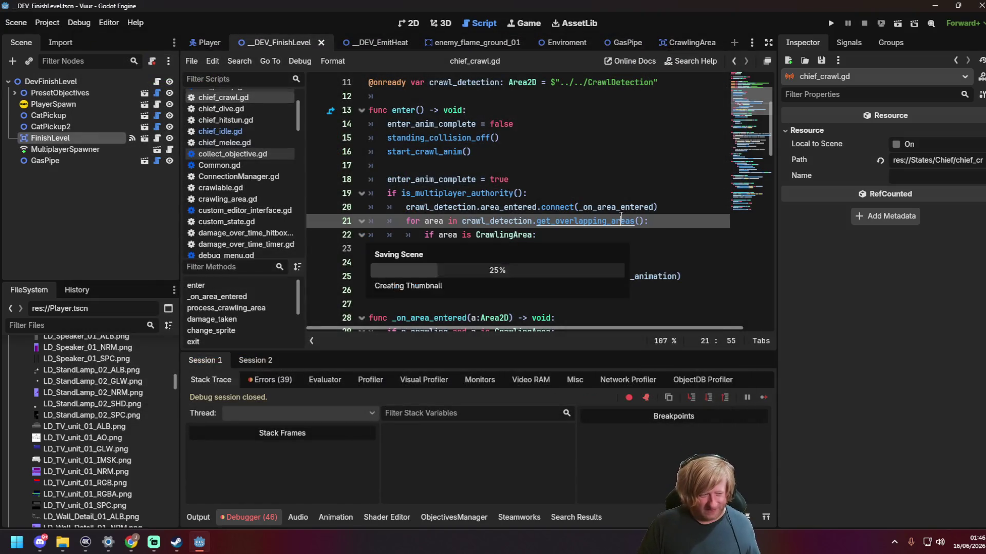
Step: Switch the bottom panel to Output and scroll through the hitbox, spawn and 'Anim after enter:' lines
{"action": "scroll", "coordinate": [597, 242], "scroll_direction": "down", "scroll_amount": 1}
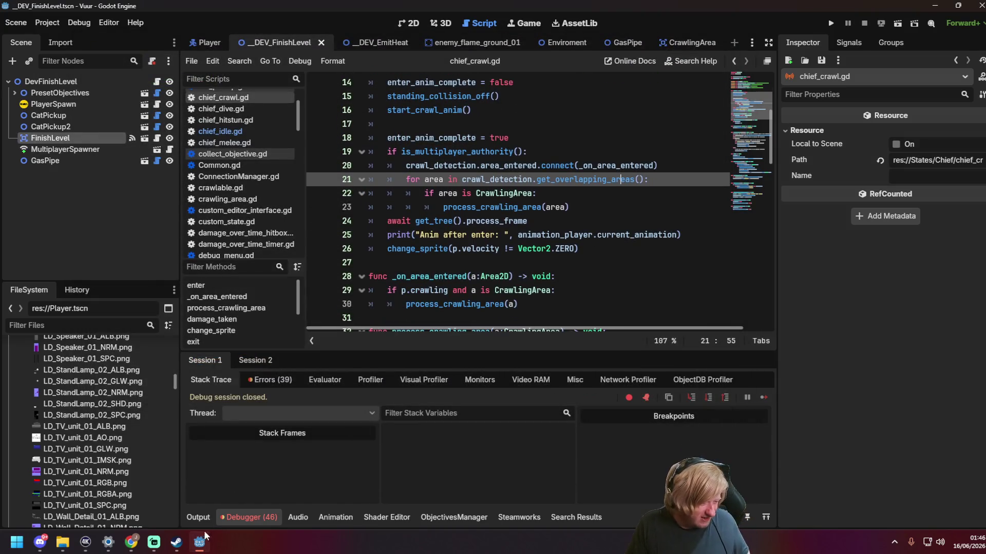
{"action": "left_click", "coordinate": [195, 520]}
{"action": "scroll", "coordinate": [303, 452], "scroll_direction": "up", "scroll_amount": 3}
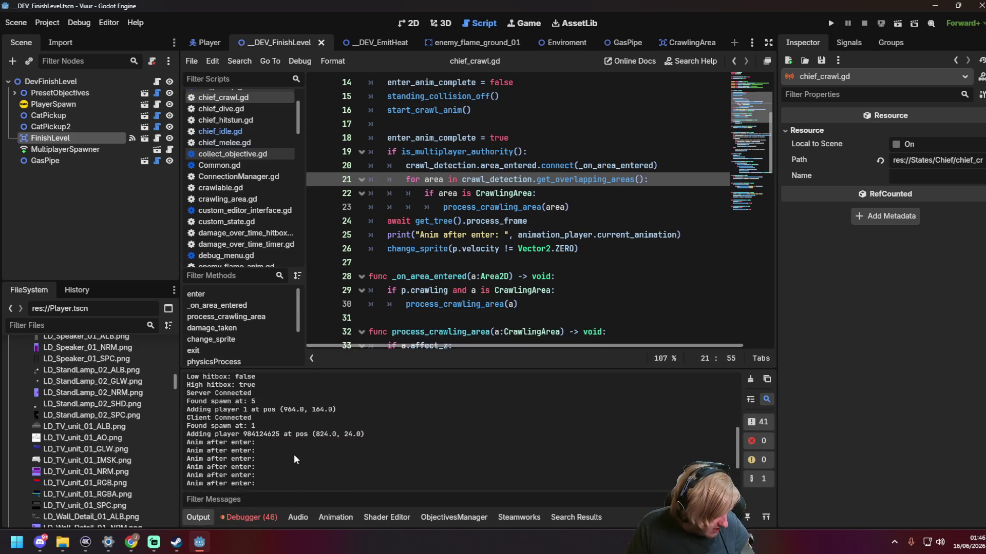
{"action": "scroll", "coordinate": [293, 458], "scroll_direction": "up", "scroll_amount": 1}
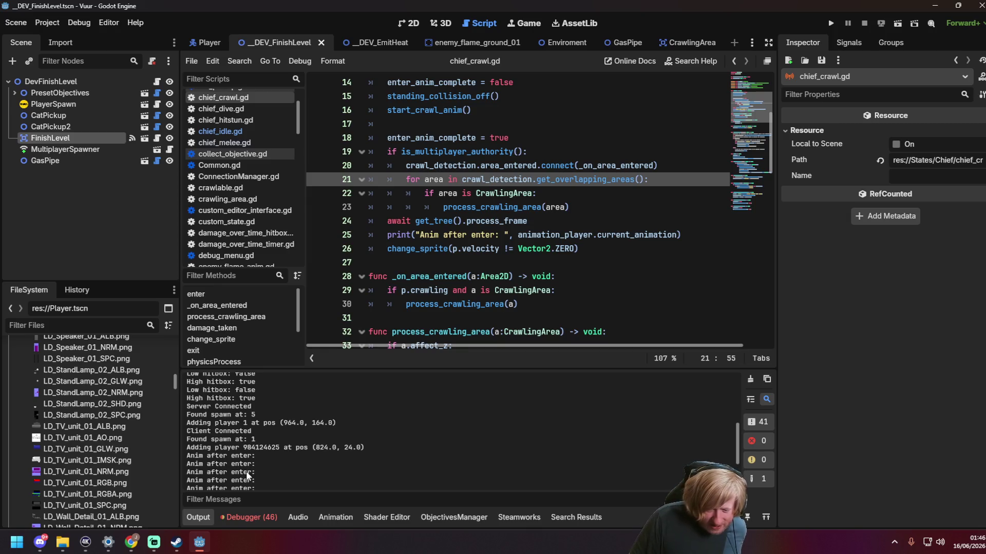
{"action": "scroll", "coordinate": [259, 464], "scroll_direction": "down", "scroll_amount": 3}
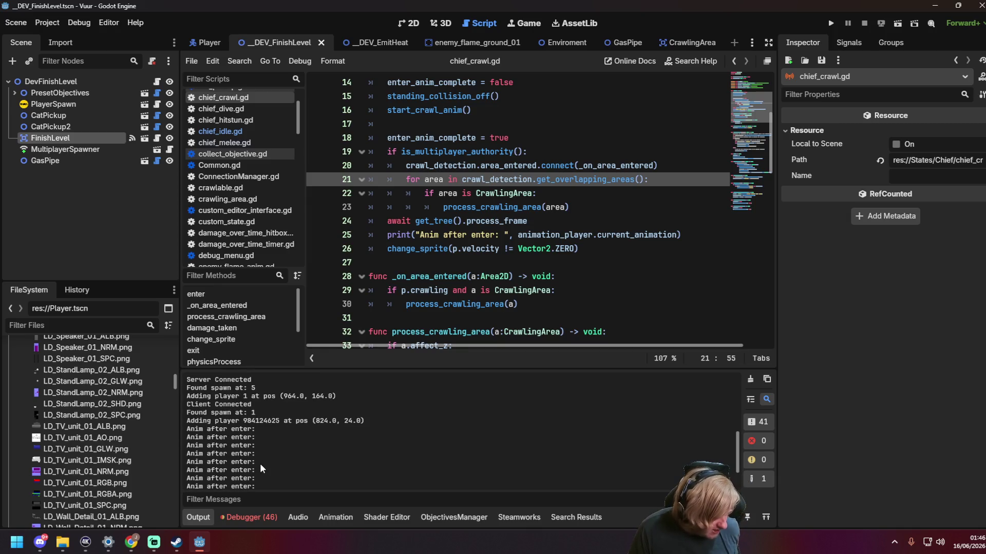
{"action": "scroll", "coordinate": [262, 471], "scroll_direction": "down", "scroll_amount": 1}
Step: In the 2D view, select GasPipe and turn on its low and high jets
{"action": "scroll", "coordinate": [276, 470], "scroll_direction": "up", "scroll_amount": 3}
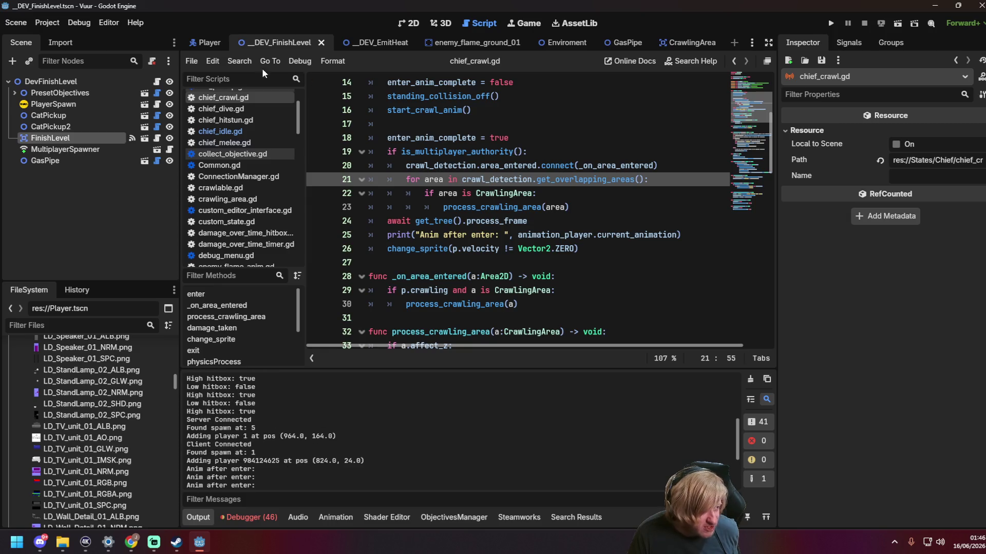
{"action": "left_click", "coordinate": [409, 23]}
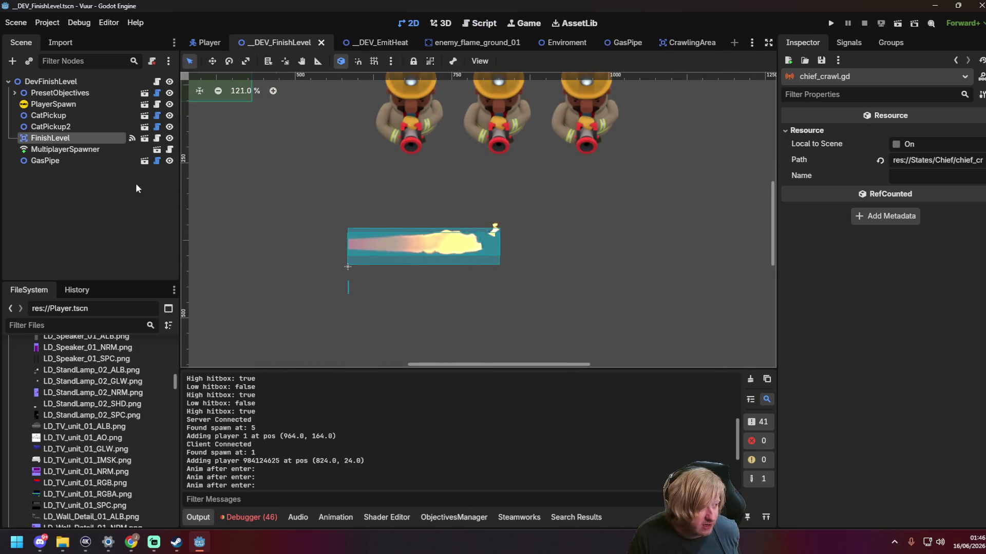
{"action": "left_click", "coordinate": [72, 161]}
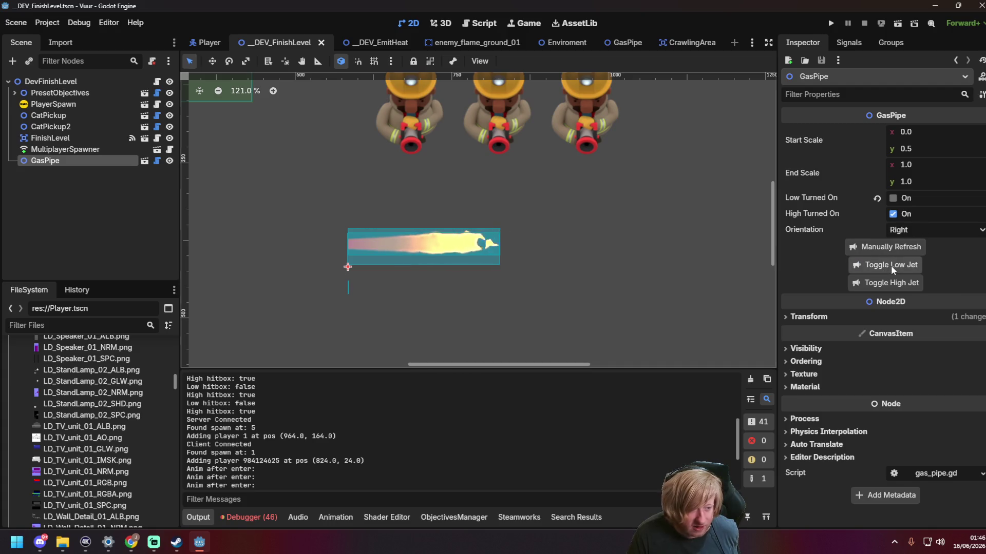
{"action": "left_click", "coordinate": [891, 265]}
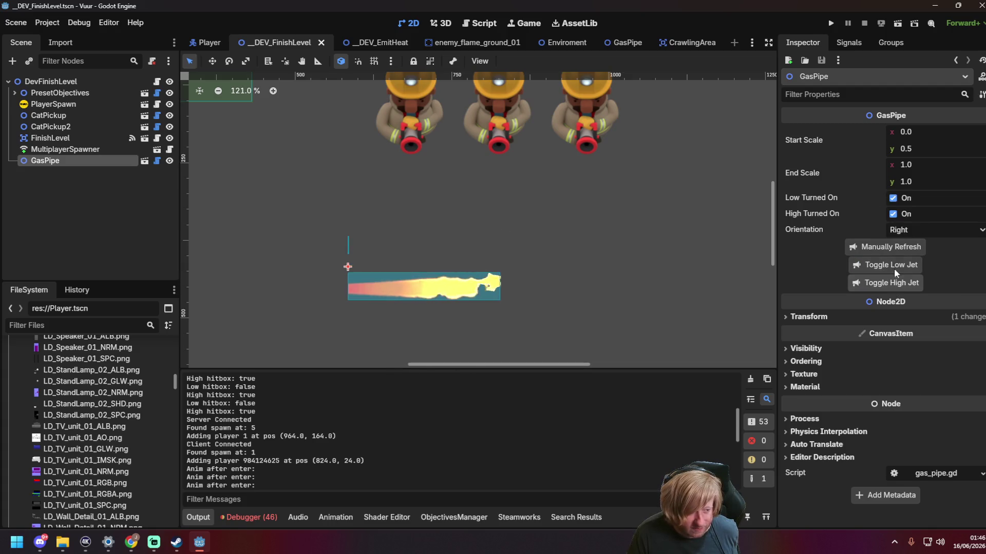
{"action": "left_click", "coordinate": [892, 288]}
Step: Toggle the gas jets on and off, leaving both flames on, then return to chief_crawl.gd
{"action": "left_click", "coordinate": [899, 269]}
{"action": "left_click", "coordinate": [901, 269]}
{"action": "left_click", "coordinate": [903, 285]}
{"action": "left_click", "coordinate": [901, 269]}
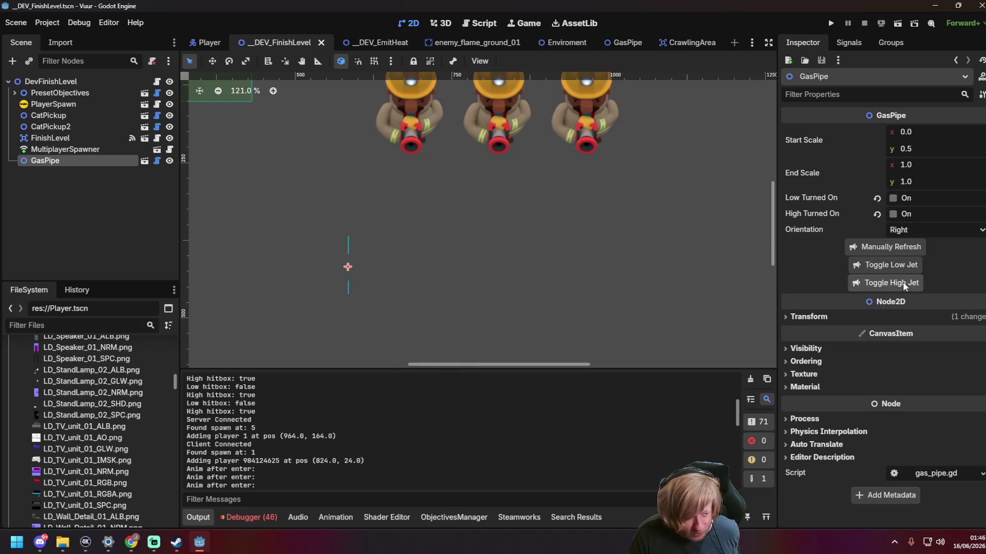
{"action": "left_click", "coordinate": [903, 284]}
{"action": "left_click", "coordinate": [899, 265]}
{"action": "left_click", "coordinate": [591, 254]}
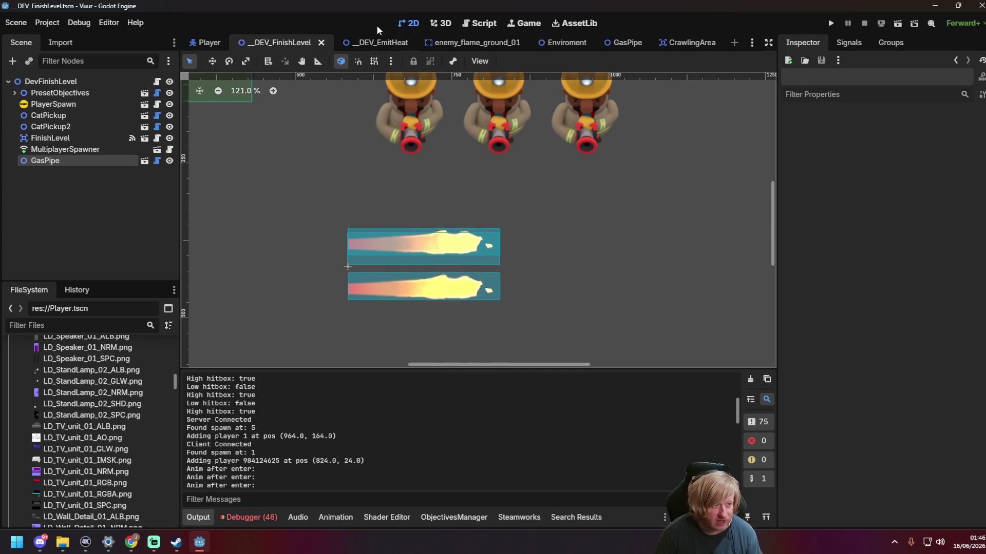
{"action": "left_click", "coordinate": [460, 23]}
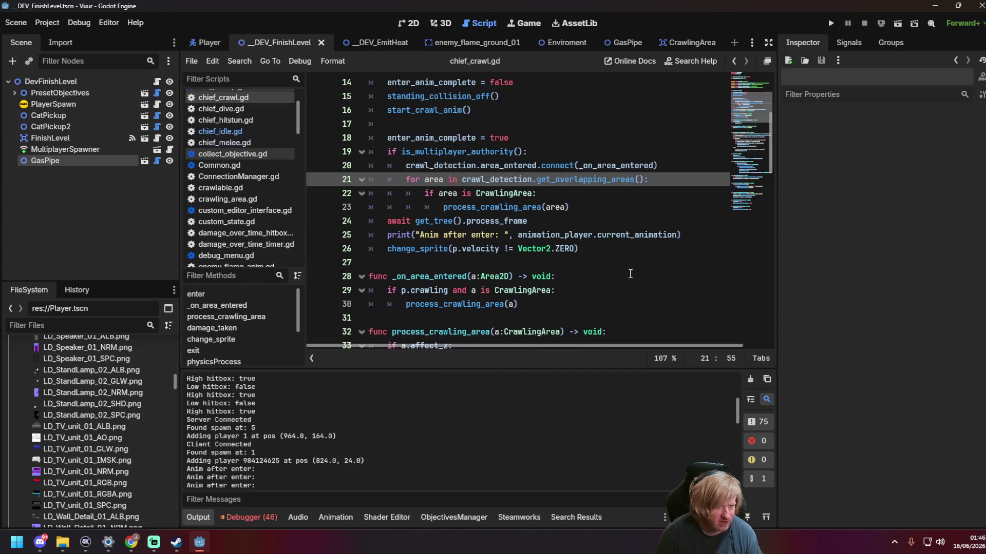
Step: Look over the print and change_sprite lines 25–26 in chief_crawl.gd's enter()
{"action": "left_click", "coordinate": [584, 252]}
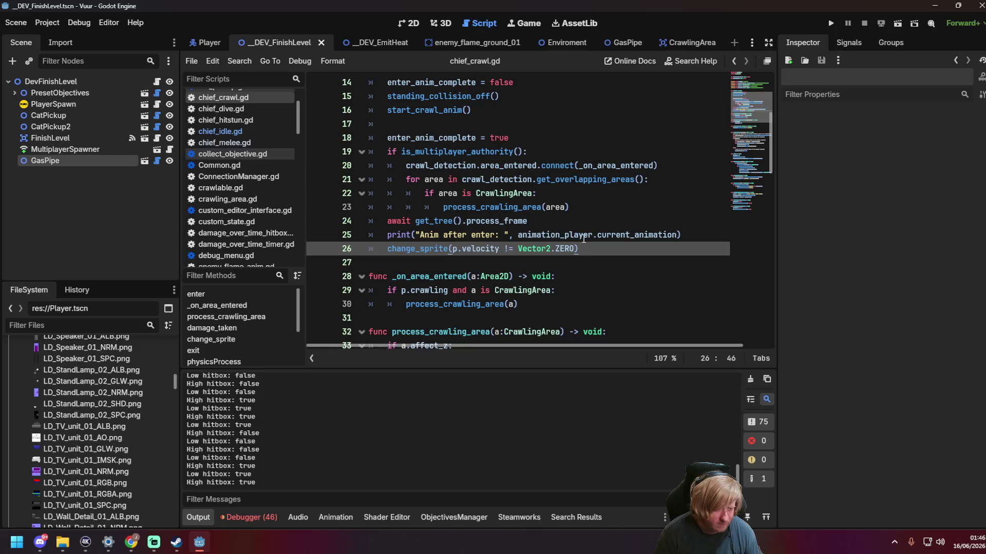
{"action": "mouse_move", "coordinate": [583, 238]}
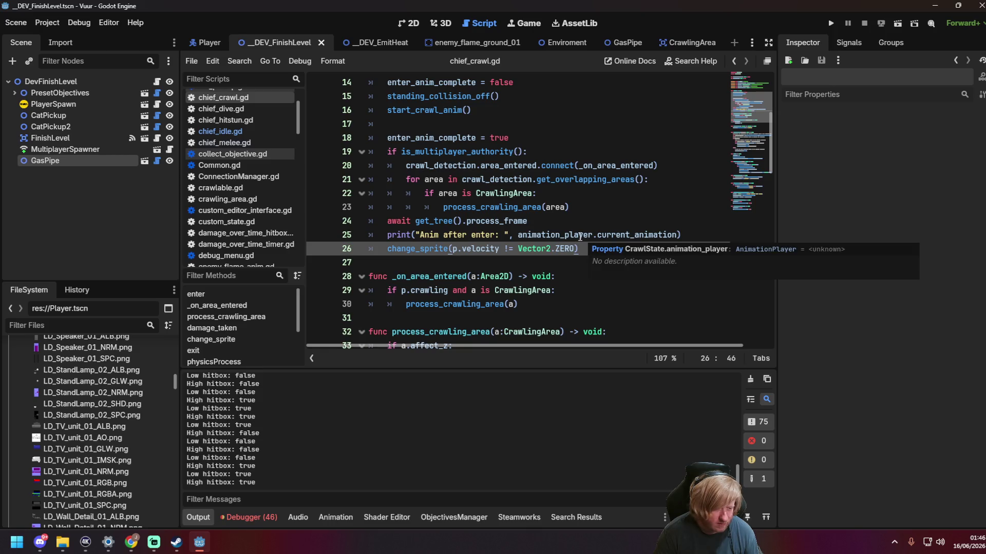
{"action": "left_click", "coordinate": [518, 235]}
{"action": "scroll", "coordinate": [507, 297], "scroll_direction": "up", "scroll_amount": 5}
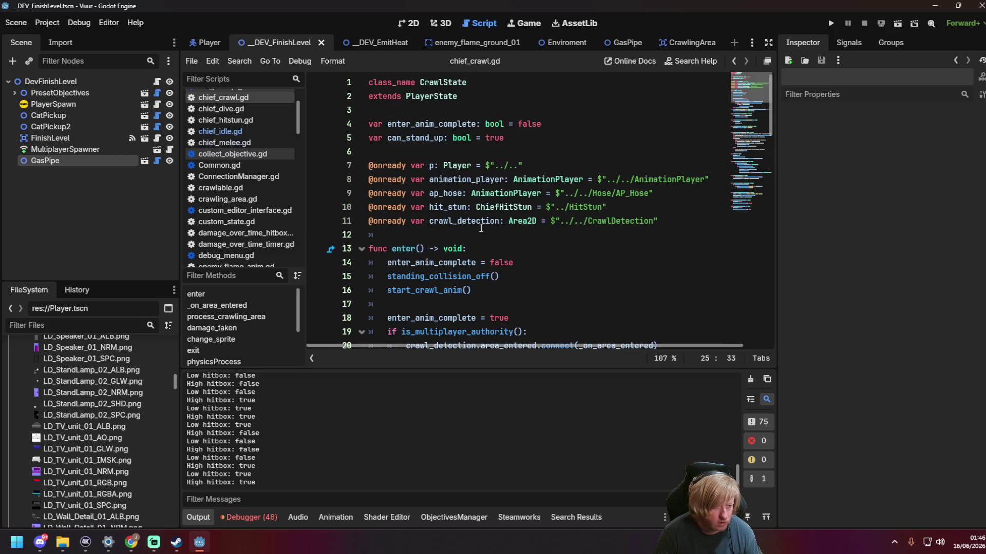
{"action": "scroll", "coordinate": [443, 183], "scroll_direction": "down", "scroll_amount": 6}
{"action": "scroll", "coordinate": [581, 254], "scroll_direction": "up", "scroll_amount": 2}
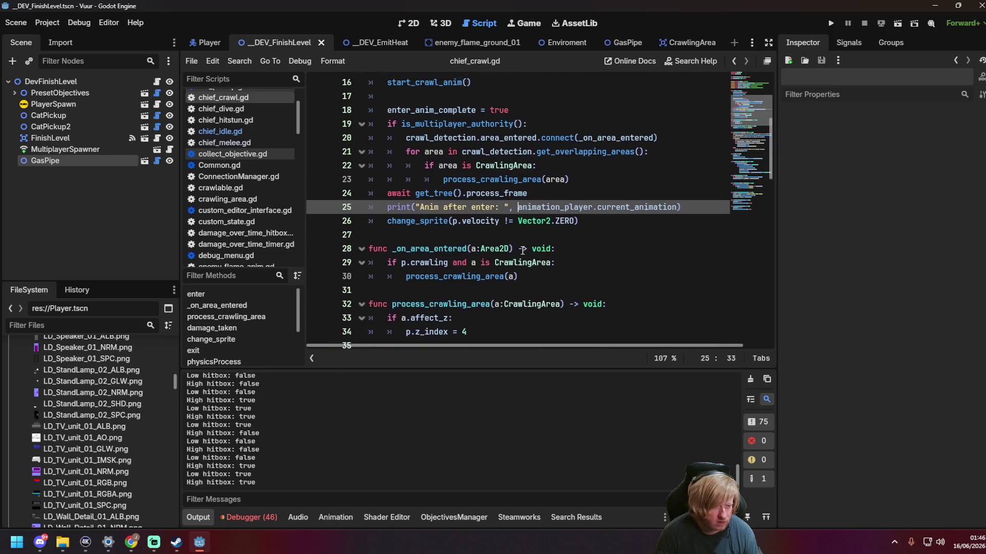
{"action": "left_click", "coordinate": [598, 257]}
{"action": "mouse_move", "coordinate": [612, 250]}
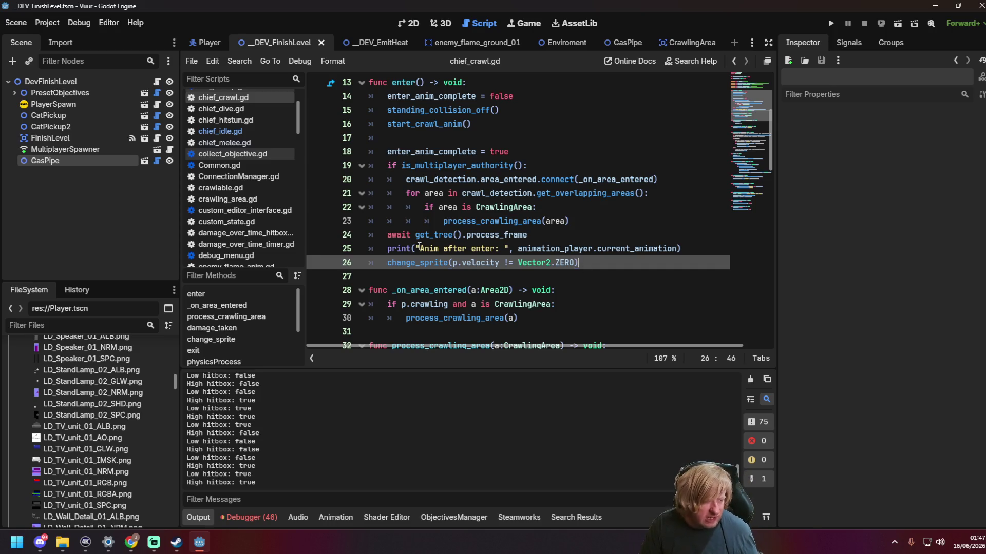
Step: Copy the 'Anim after enter' print onto a new line after change_sprite, then relaunch the game
{"action": "left_click", "coordinate": [392, 249]}
{"action": "left_click", "coordinate": [623, 241]}
{"action": "left_click", "coordinate": [636, 250]}
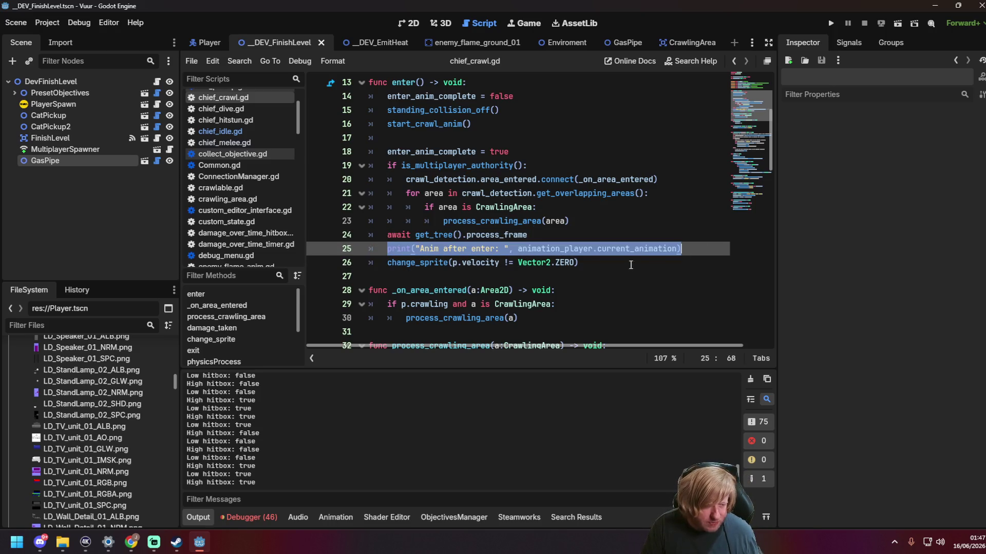
{"action": "left_click", "coordinate": [618, 263]}
{"action": "key", "text": "Return"}
{"action": "type", "text": "print(\"Anim after enter: \", animation_player.current_animation)"}
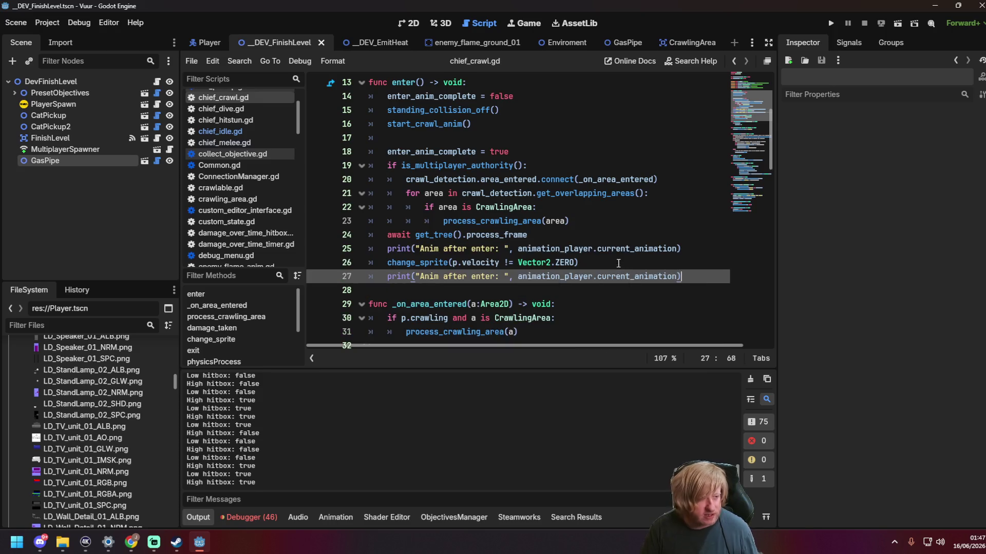
{"action": "left_click", "coordinate": [537, 220]}
{"action": "key", "text": "F6"}
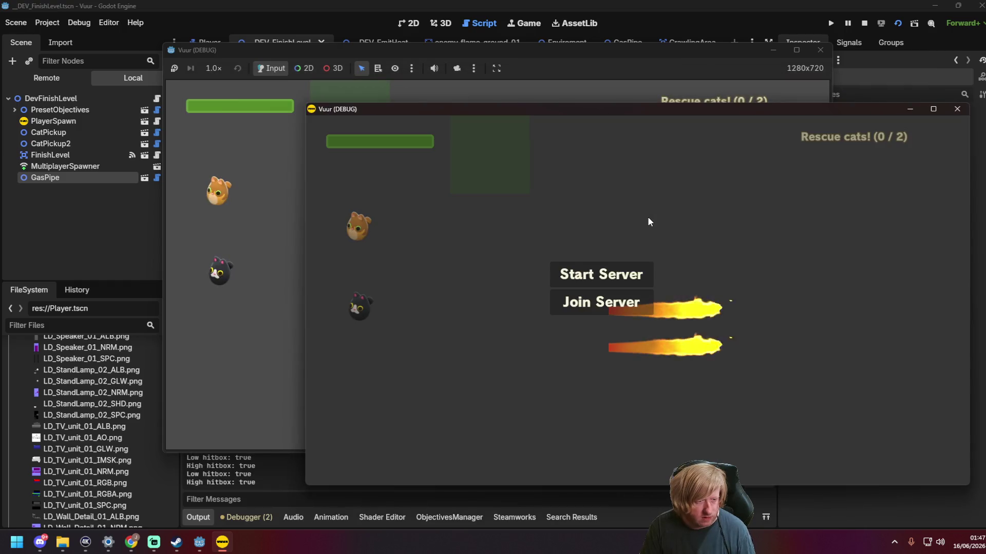
Step: Connect both game instances to the server, walk a firefighter right with D, then return to the editor
{"action": "left_click", "coordinate": [599, 301]}
{"action": "left_click", "coordinate": [243, 198]}
{"action": "left_click", "coordinate": [478, 266]}
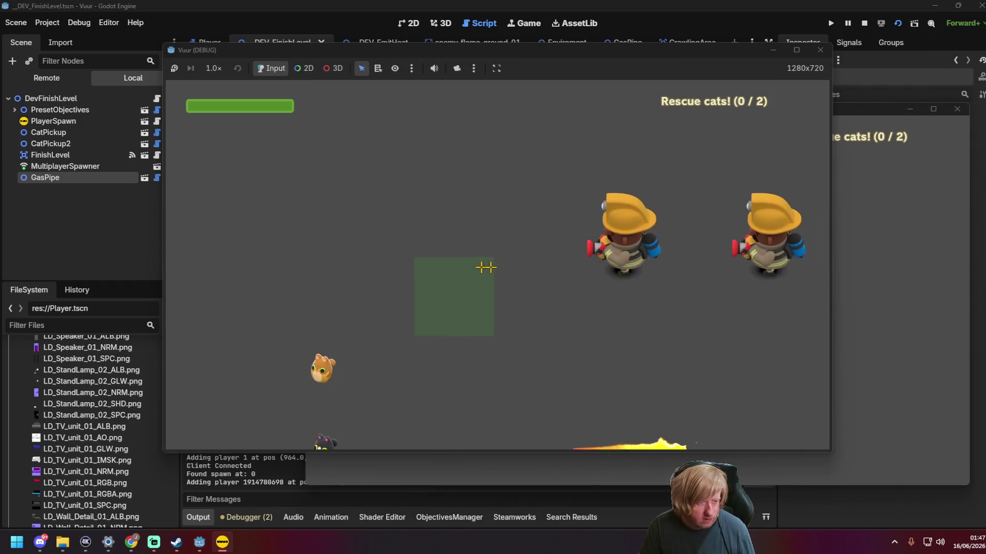
{"action": "key", "text": "d"}
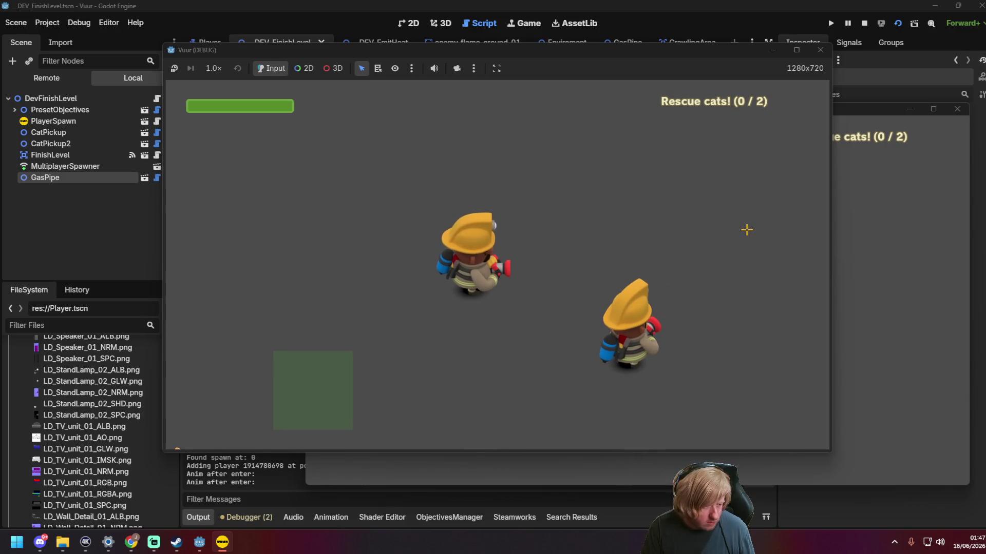
{"action": "left_click", "coordinate": [905, 247]}
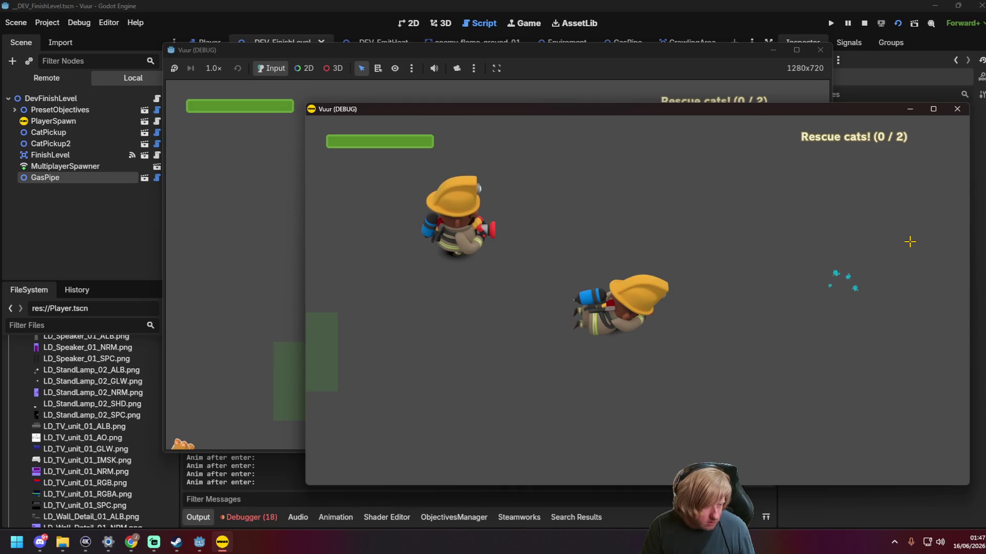
{"action": "key", "text": "alt+Tab"}
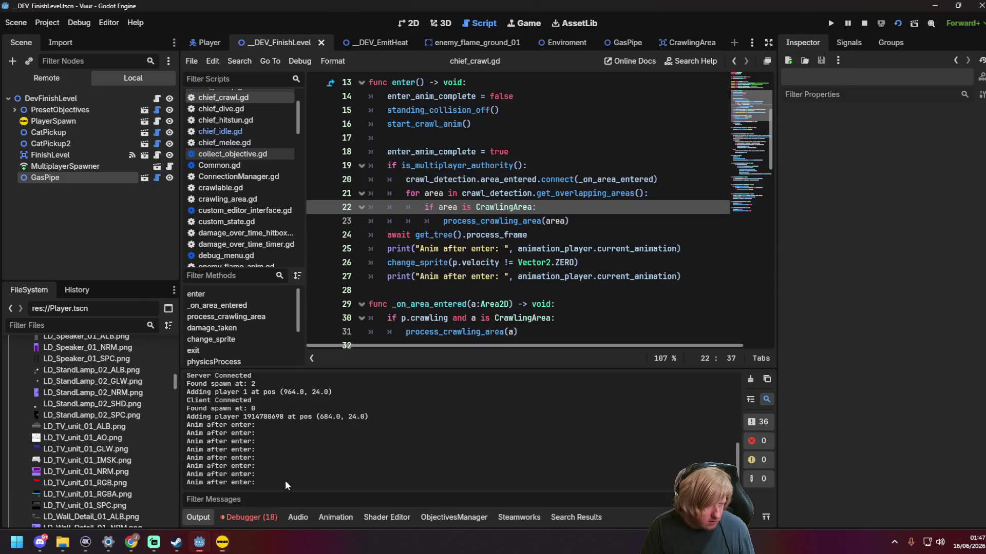
Step: Open Session 1's 17 debugger errors and expand the last process_rpc error for source details
{"action": "left_click", "coordinate": [241, 516]}
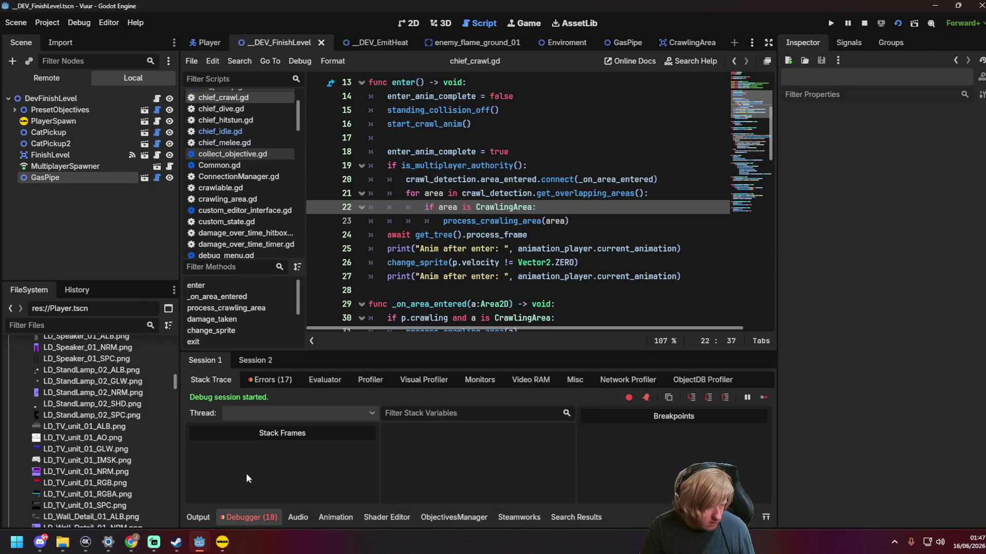
{"action": "left_click", "coordinate": [262, 361]}
{"action": "left_click", "coordinate": [197, 517]}
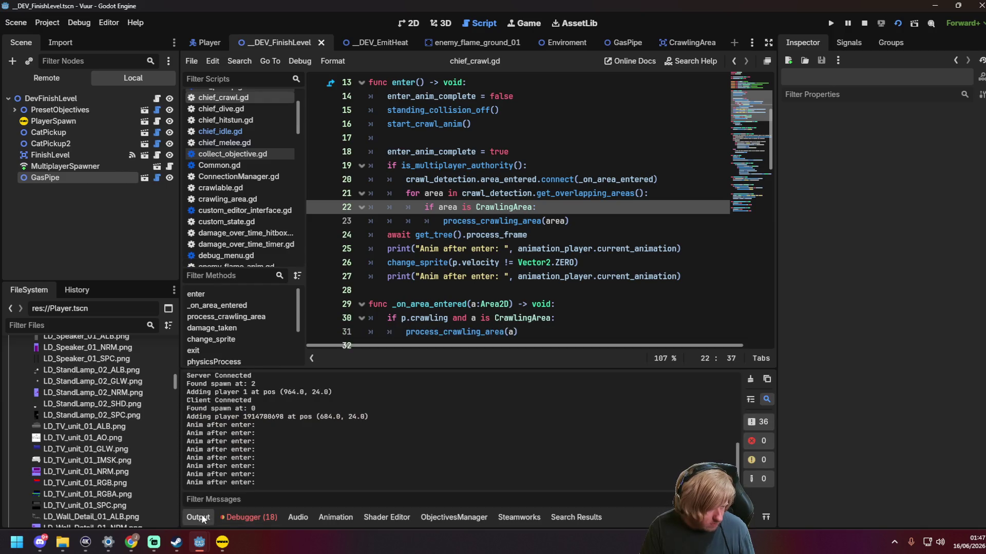
{"action": "left_click", "coordinate": [246, 515]}
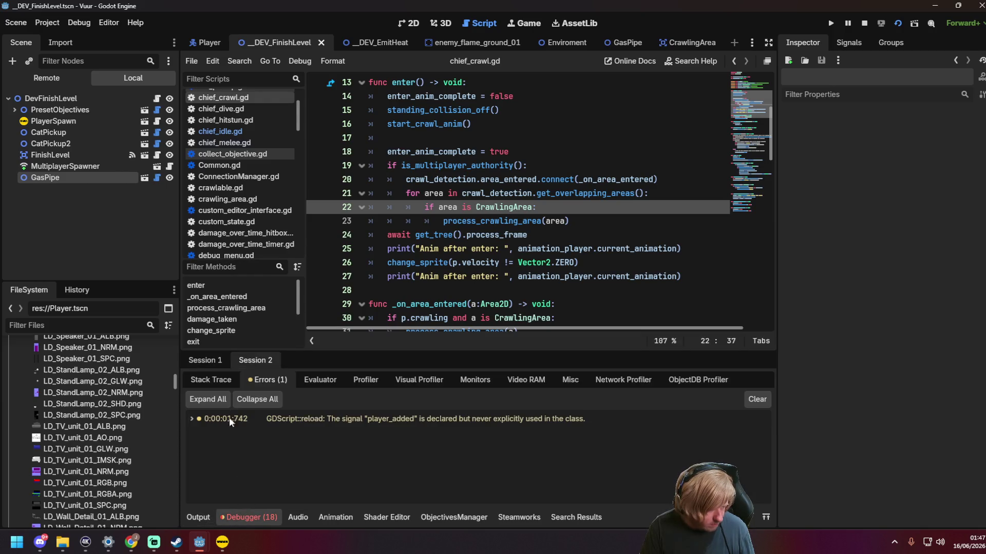
{"action": "left_click", "coordinate": [213, 362]}
{"action": "left_click", "coordinate": [286, 380]}
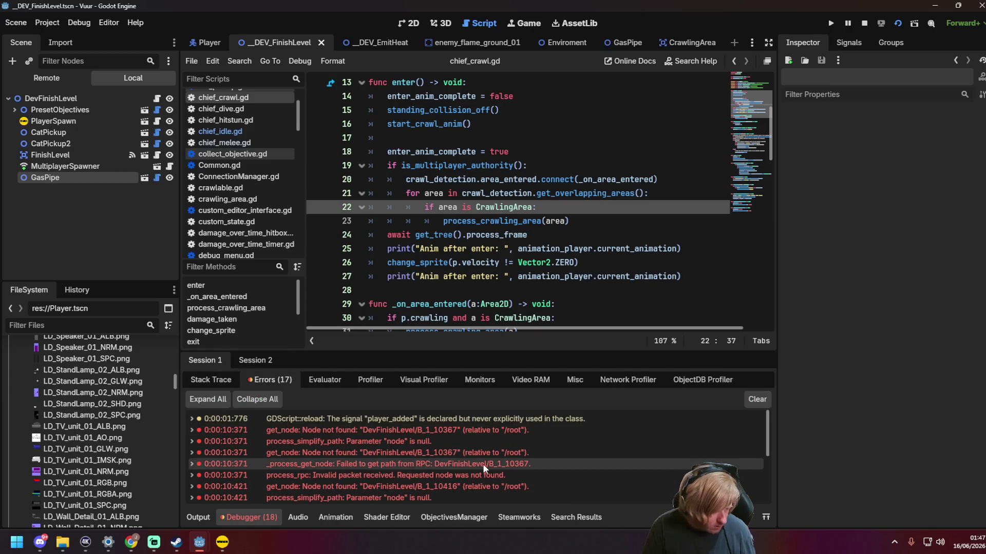
{"action": "scroll", "coordinate": [496, 461], "scroll_direction": "down", "scroll_amount": 5}
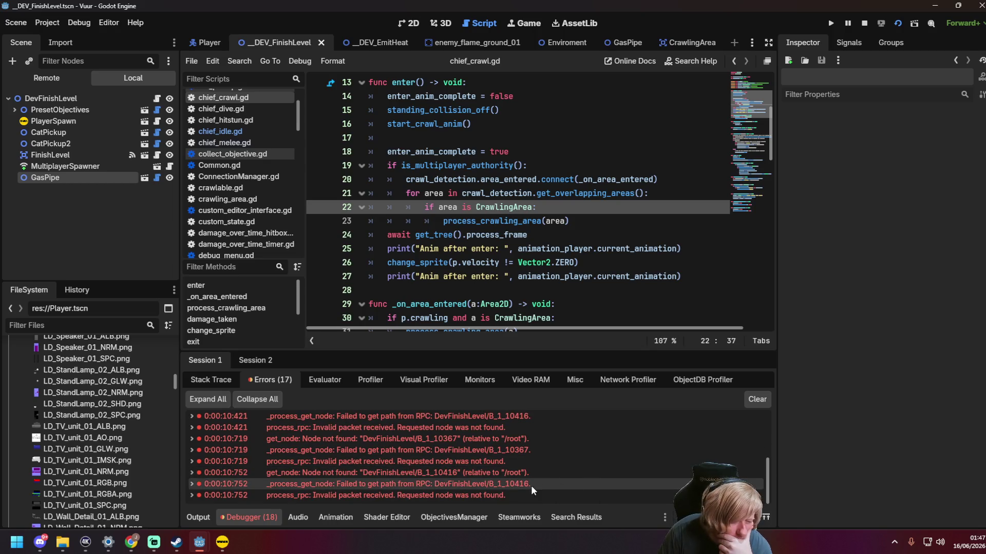
{"action": "left_click", "coordinate": [191, 495]}
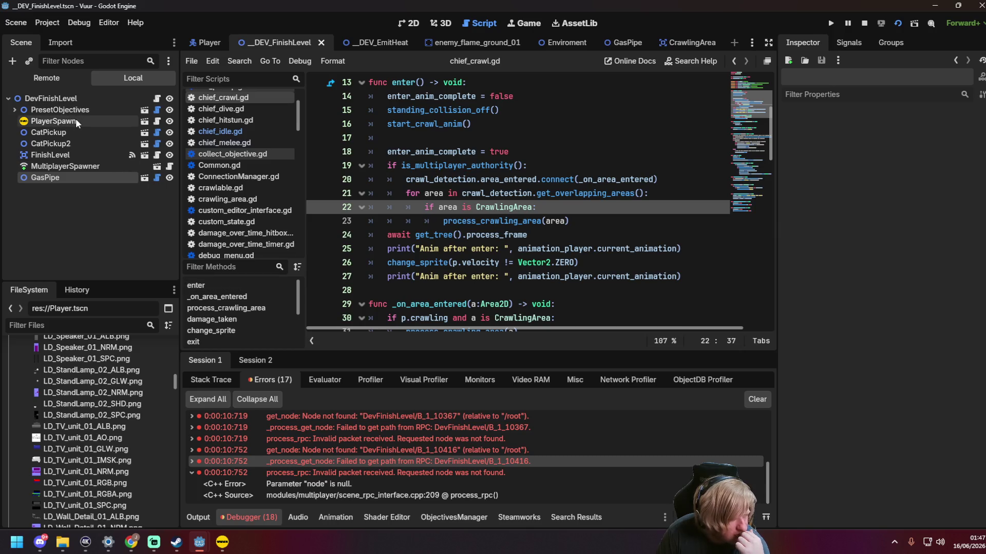
{"action": "left_click", "coordinate": [80, 97]}
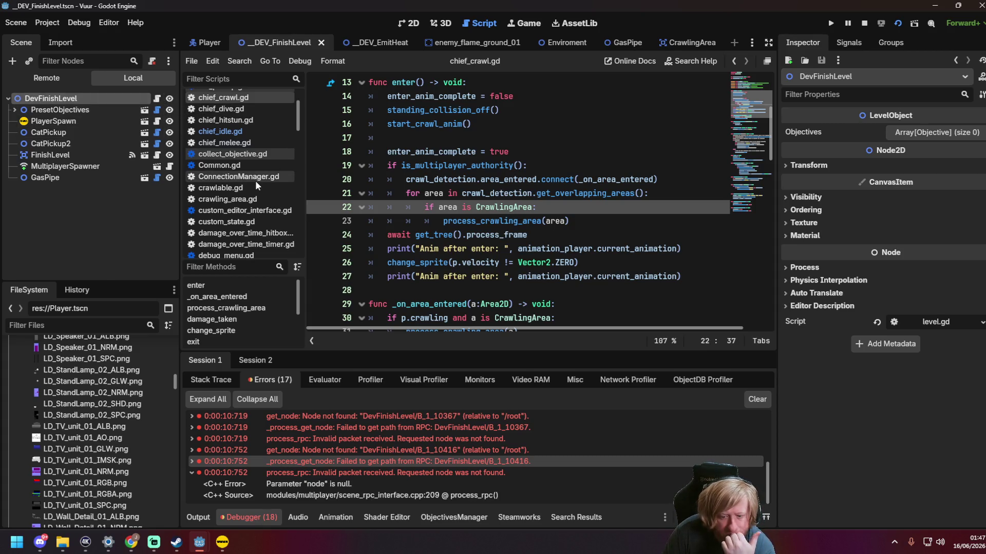
Step: Look over the _DEV_EmitHeat scene in 2D, then go back to _DEV_FinishLevel
{"action": "left_click", "coordinate": [384, 45]}
{"action": "left_click", "coordinate": [409, 23]}
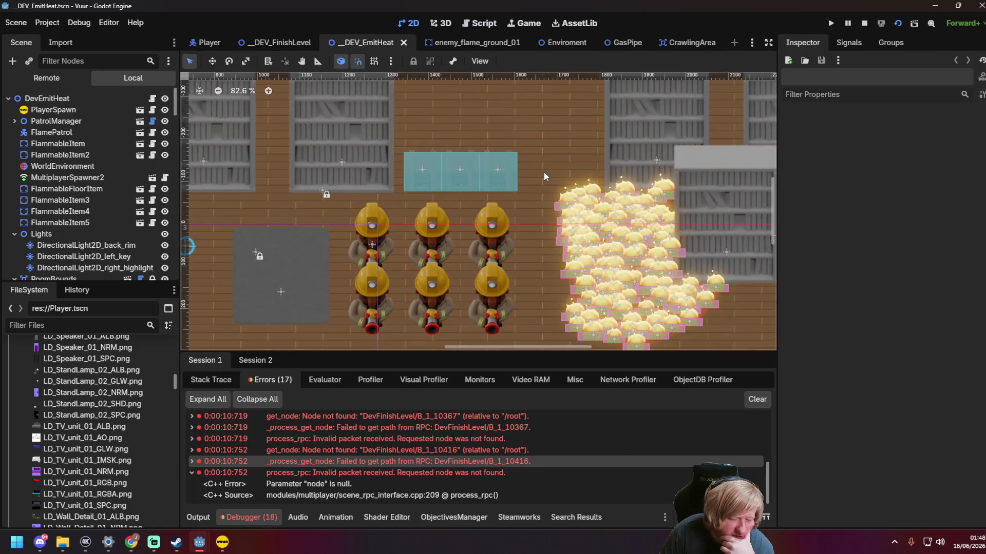
{"action": "scroll", "coordinate": [407, 240], "scroll_direction": "down", "scroll_amount": 3}
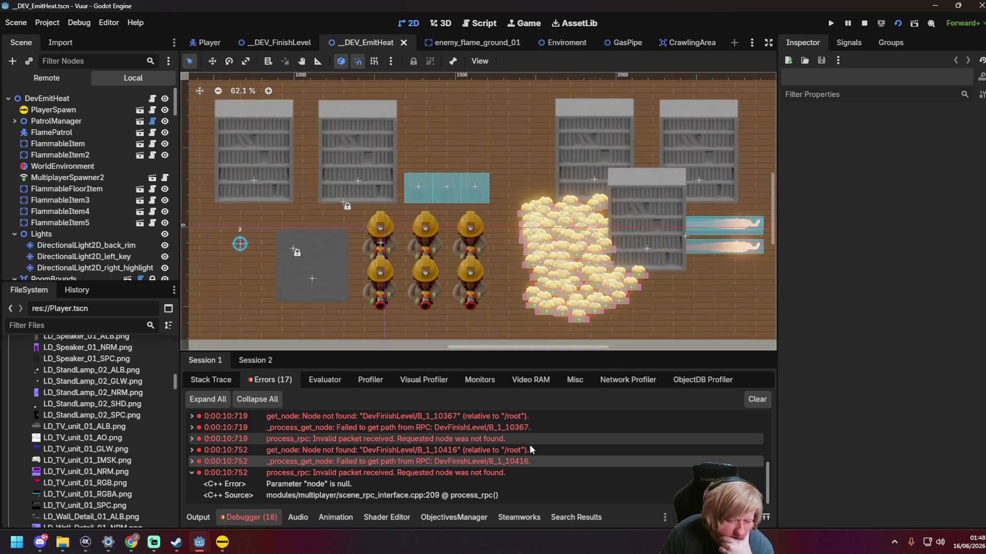
{"action": "scroll", "coordinate": [122, 221], "scroll_direction": "down", "scroll_amount": 5}
{"action": "scroll", "coordinate": [122, 221], "scroll_direction": "up", "scroll_amount": 5}
{"action": "left_click", "coordinate": [269, 45]}
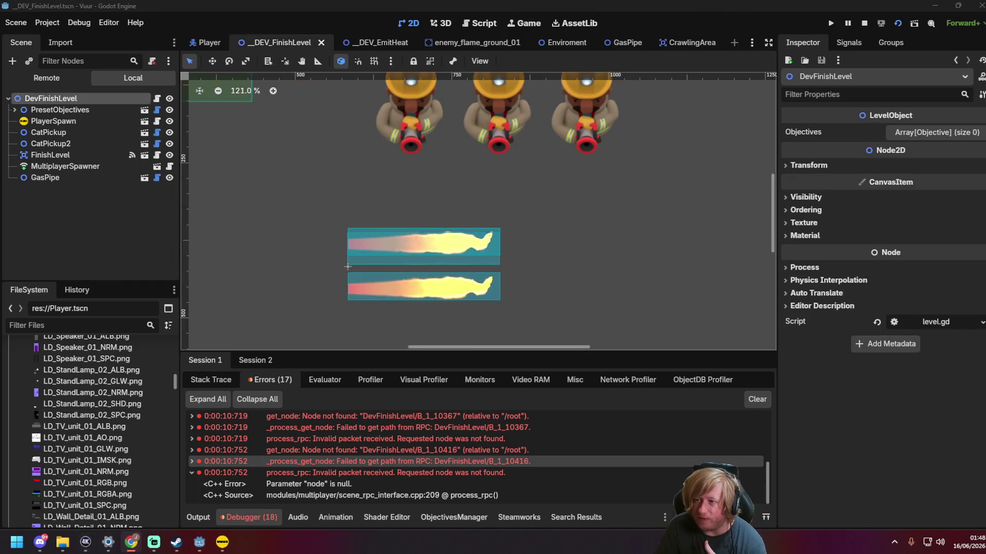
Step: Open the Vuur board on trello.com and start a new card in the bugs list
{"action": "key", "text": "alt+Tab"}
{"action": "left_click", "coordinate": [207, 37]}
{"action": "type", "text": "tre"}
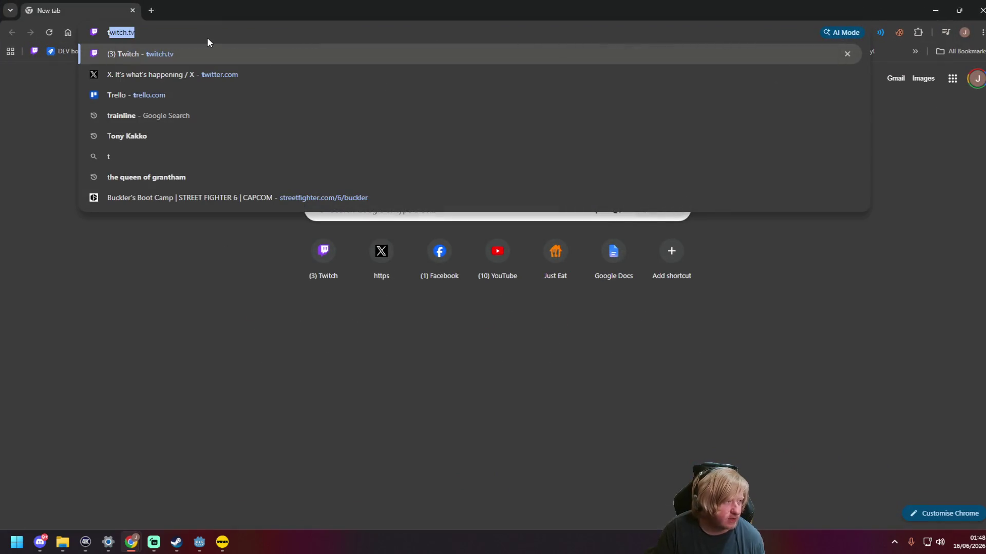
{"action": "type", "text": "l"}
{"action": "key", "text": "Return"}
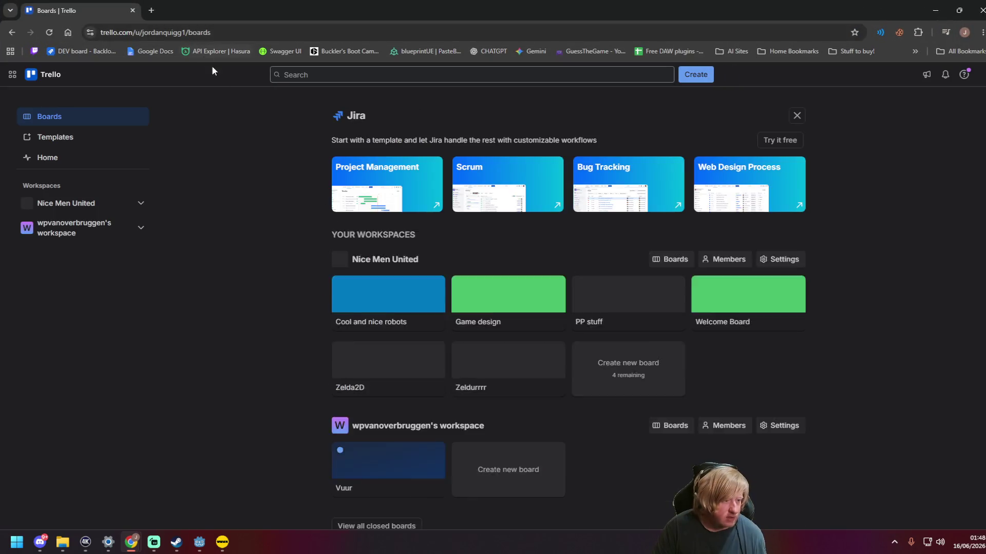
{"action": "left_click", "coordinate": [381, 276]}
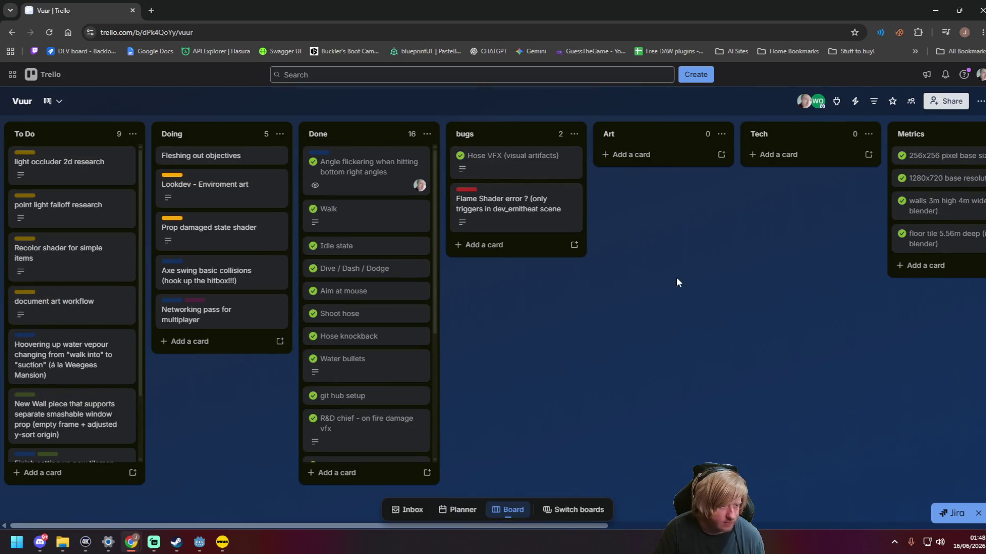
{"action": "left_click", "coordinate": [493, 248]}
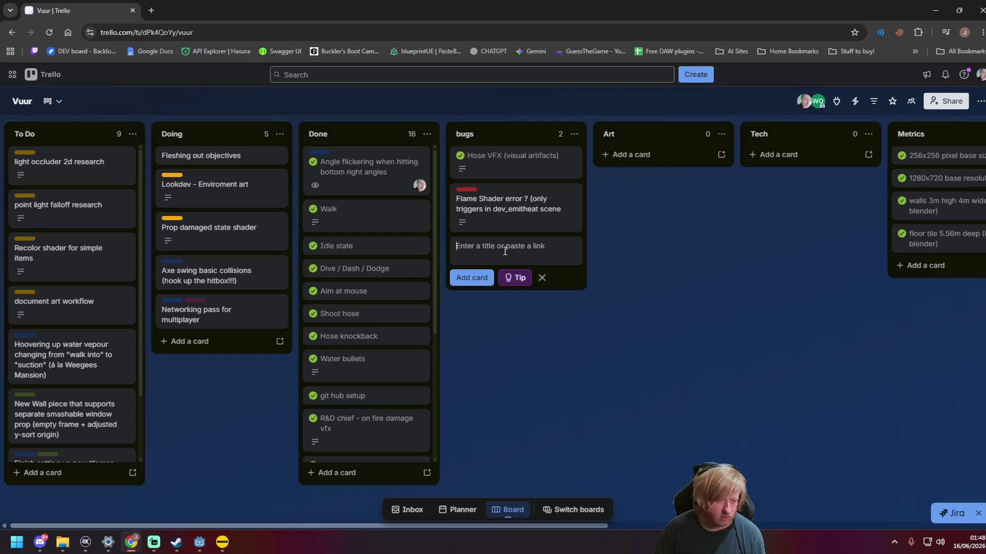
Step: Add a bugs-list card: crouching's initial non-movement frame doesn't replicate, but later movement and standing do
{"action": "type", "text": "When crouch"}
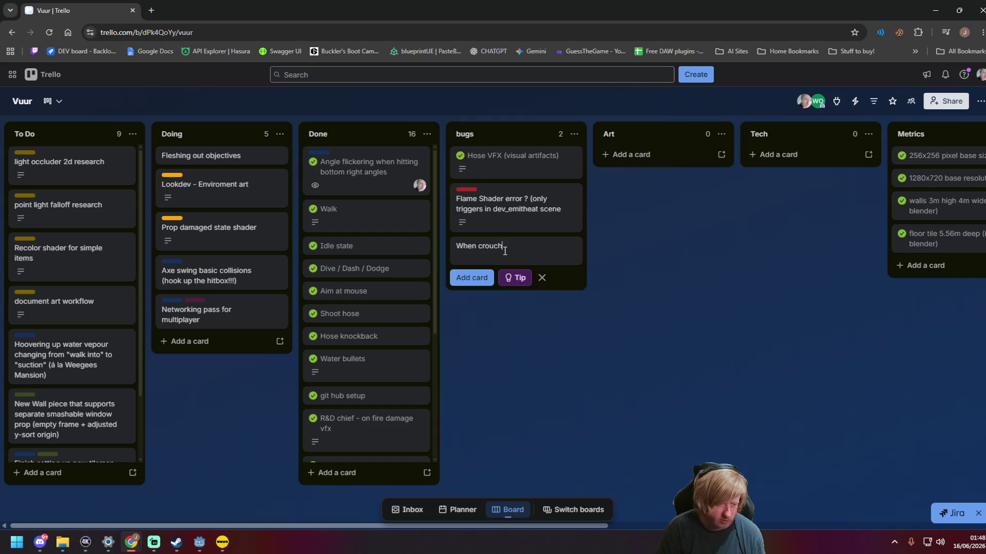
{"action": "type", "text": "ing, the initial \"non"}
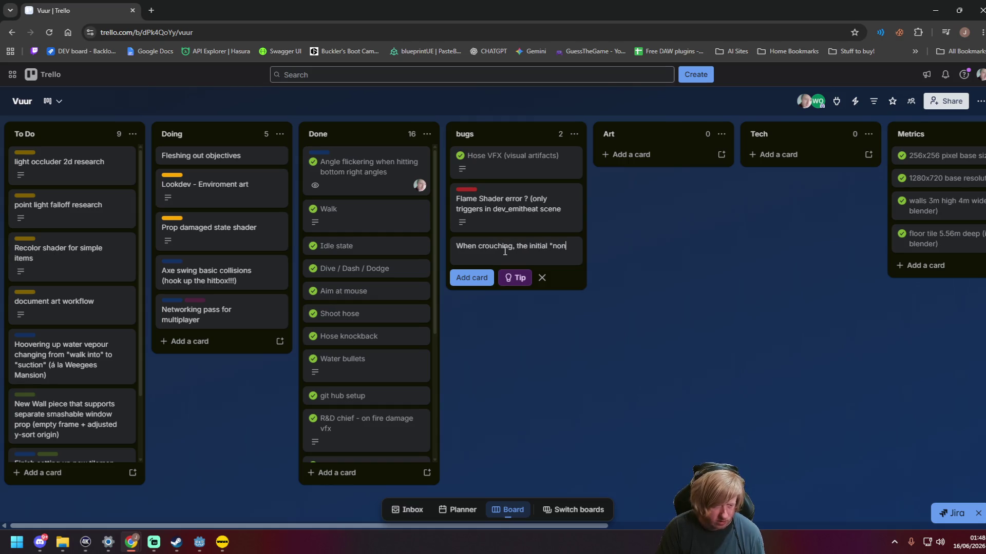
{"action": "type", "text": "-movement\" frame does not replica"}
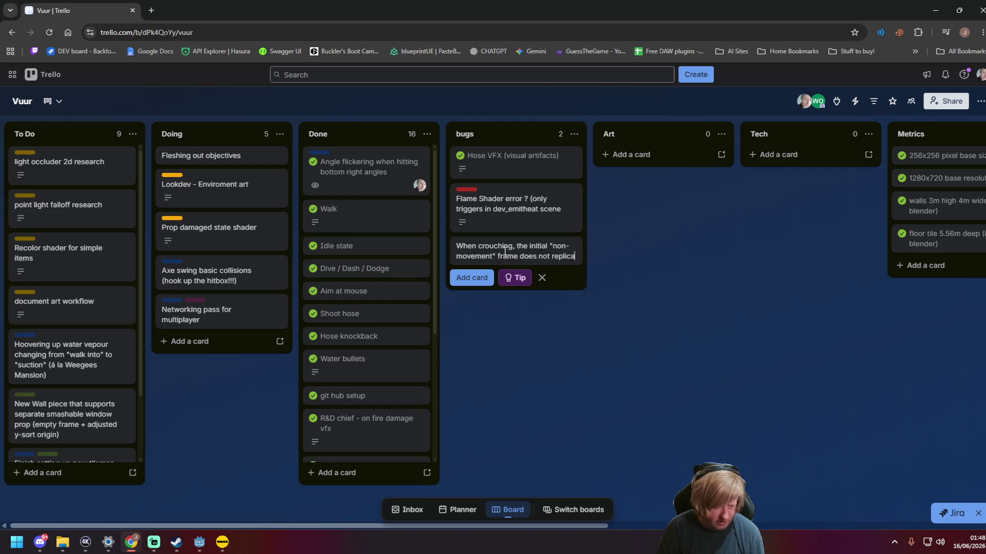
{"action": "type", "text": "te, every frame of moveme"}
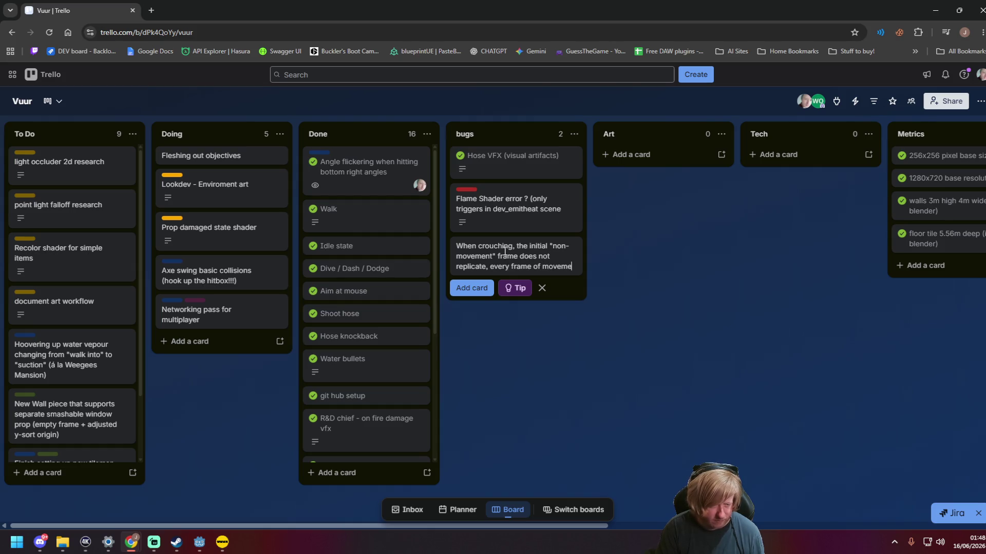
{"action": "type", "text": "nt afterwards works, a"}
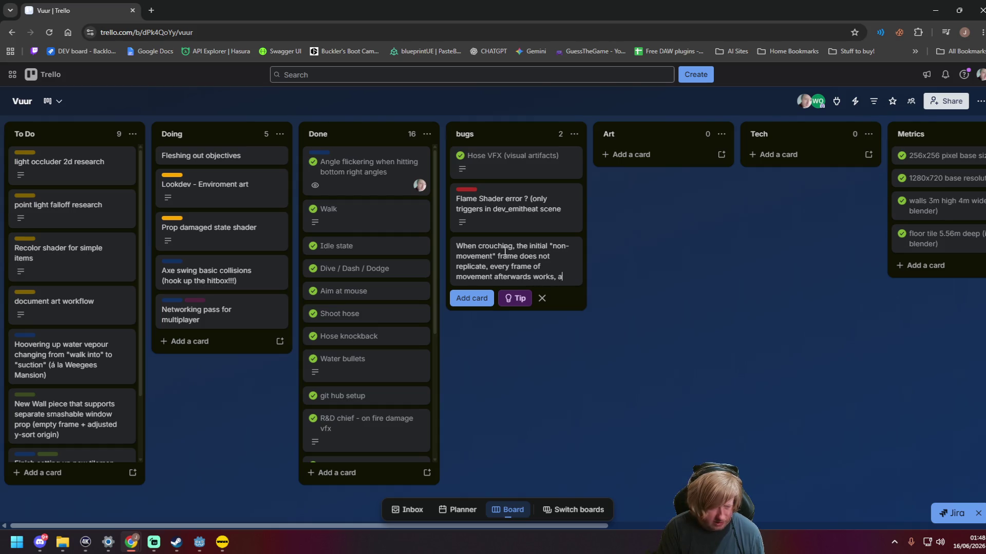
{"action": "type", "text": "s does standing back up"}
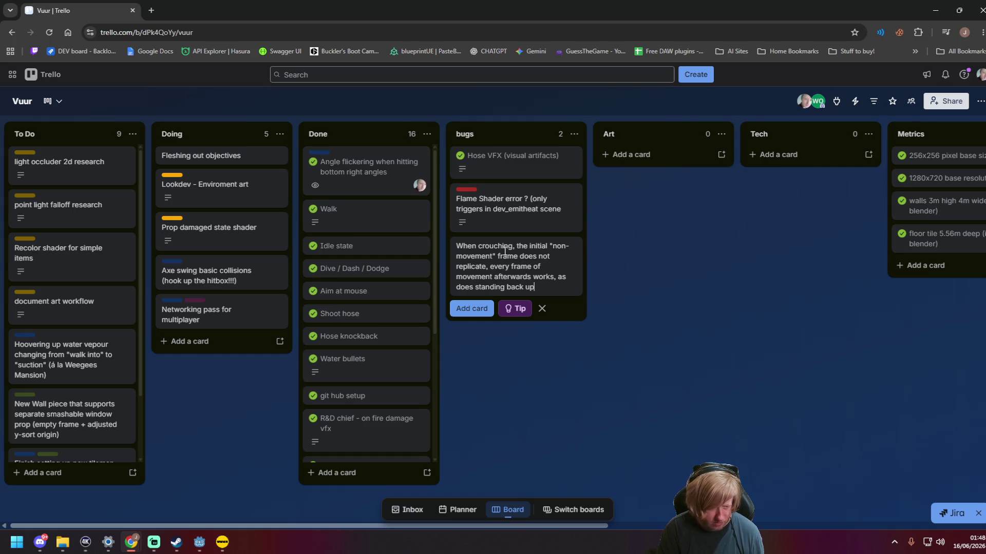
{"action": "key", "text": "Return"}
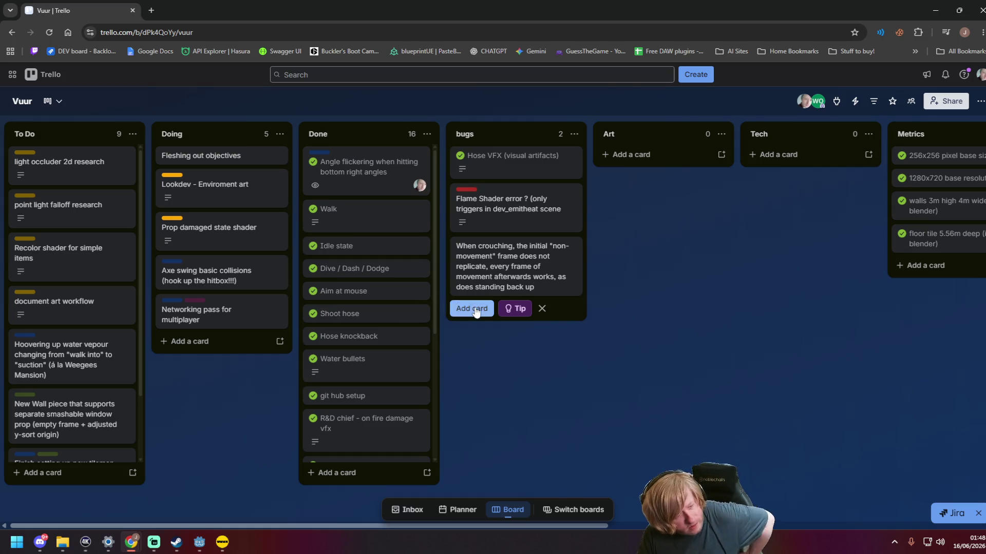
Step: Tag the crouching bug card with Networking and Programming labels and return to the Vuur board
{"action": "left_click", "coordinate": [500, 249]}
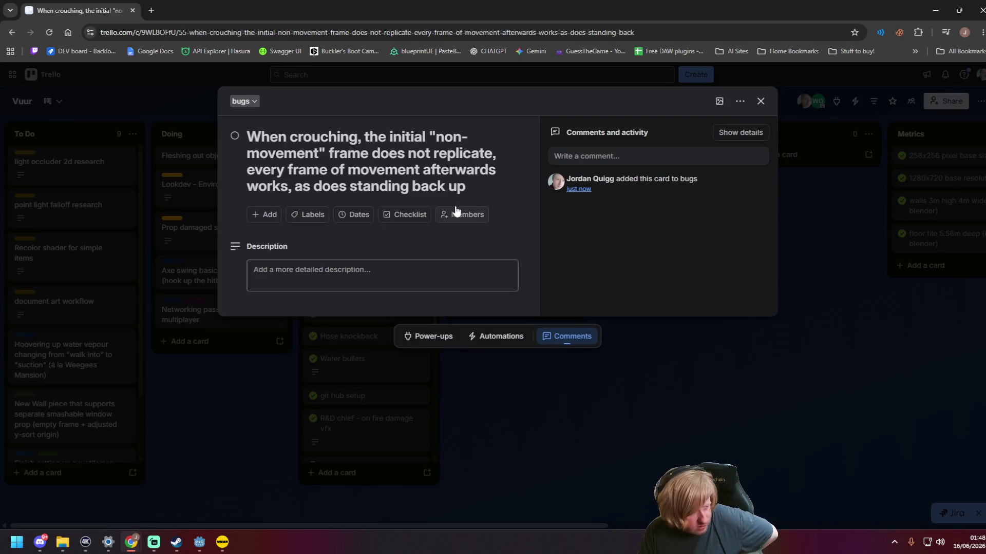
{"action": "left_click", "coordinate": [318, 222]}
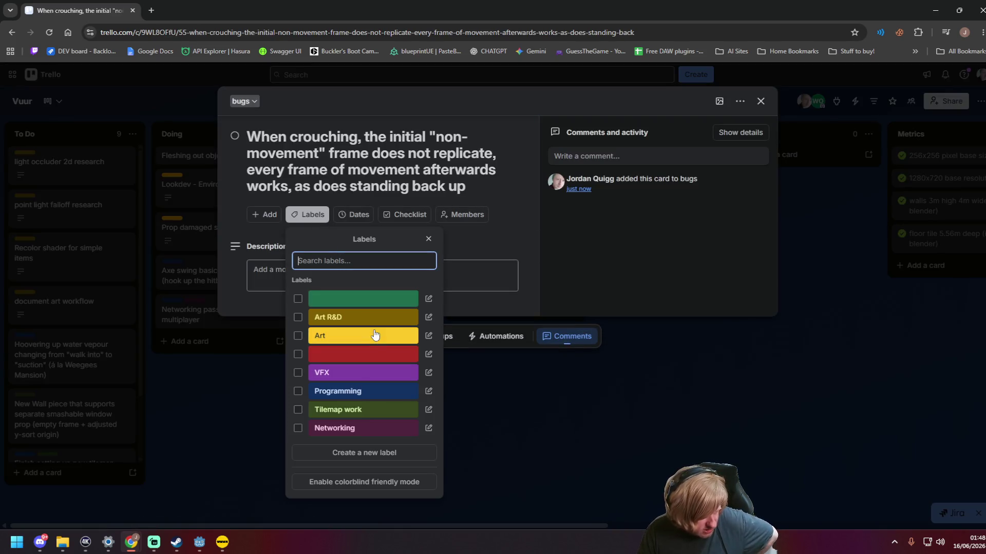
{"action": "left_click", "coordinate": [631, 408]}
{"action": "left_click", "coordinate": [760, 102]}
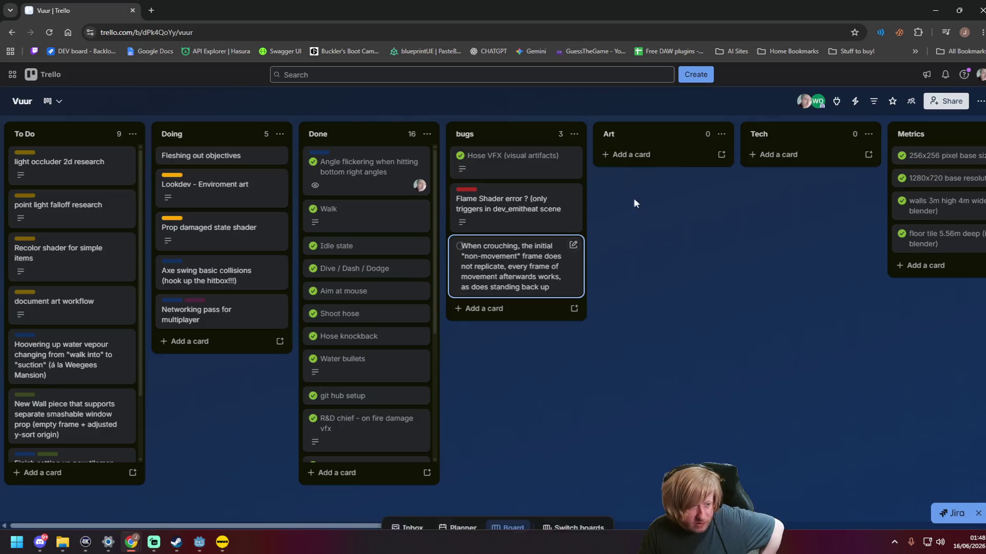
{"action": "left_click", "coordinate": [496, 262]}
{"action": "left_click", "coordinate": [310, 214]}
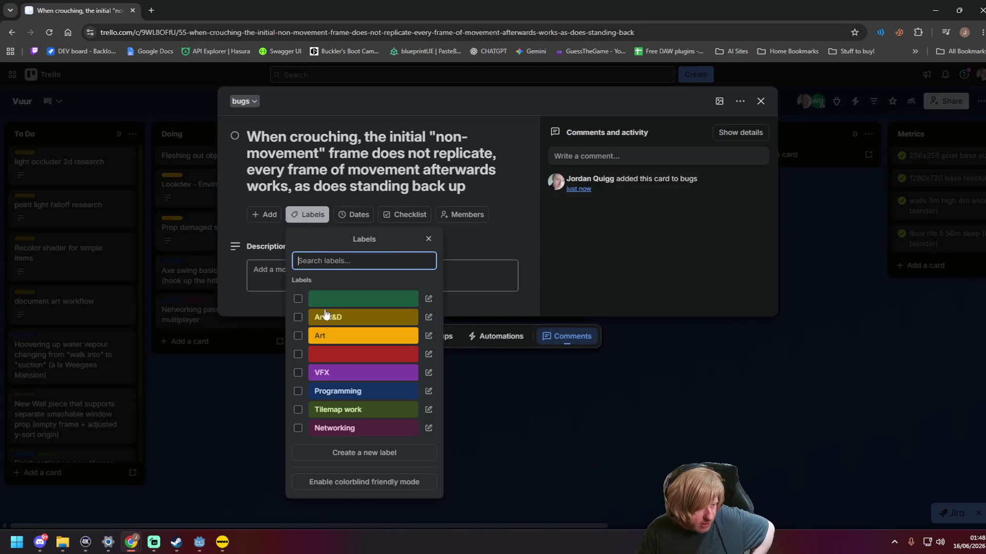
{"action": "left_click", "coordinate": [299, 429]}
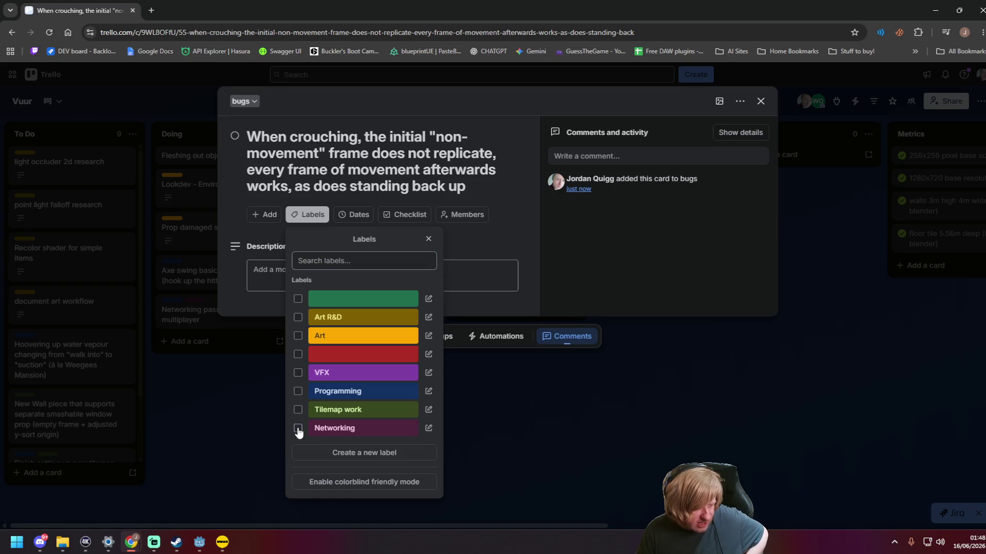
{"action": "left_click", "coordinate": [297, 391]}
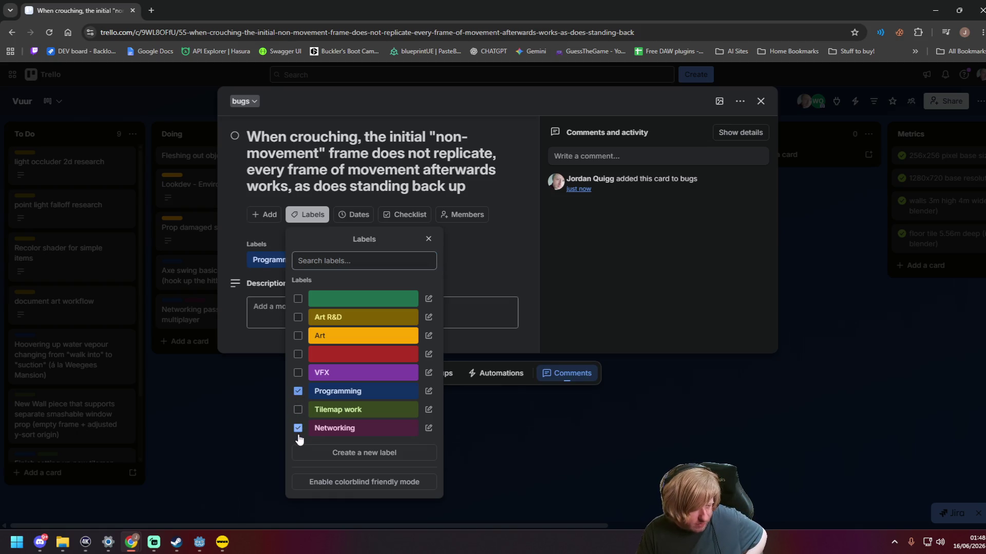
{"action": "left_click", "coordinate": [594, 285]}
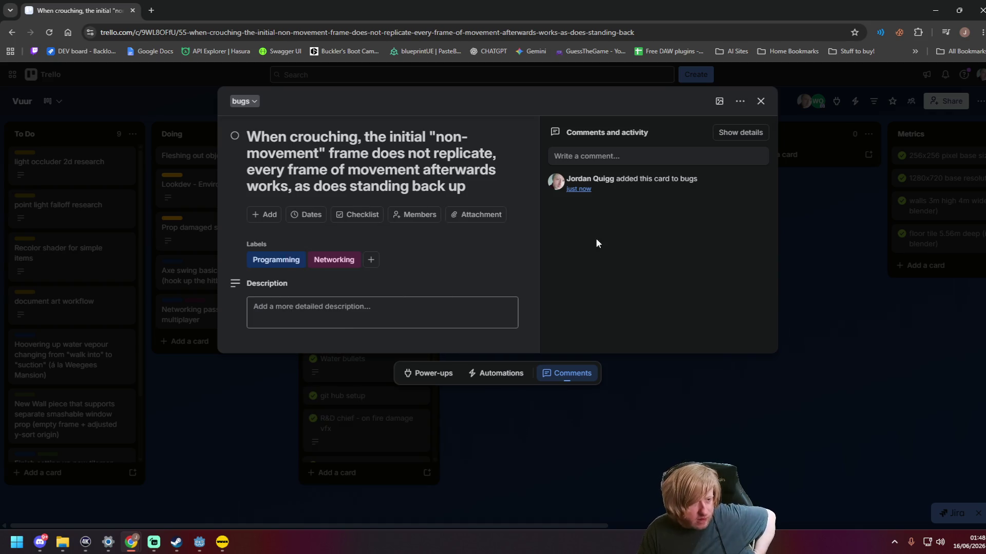
{"action": "left_click", "coordinate": [760, 101]}
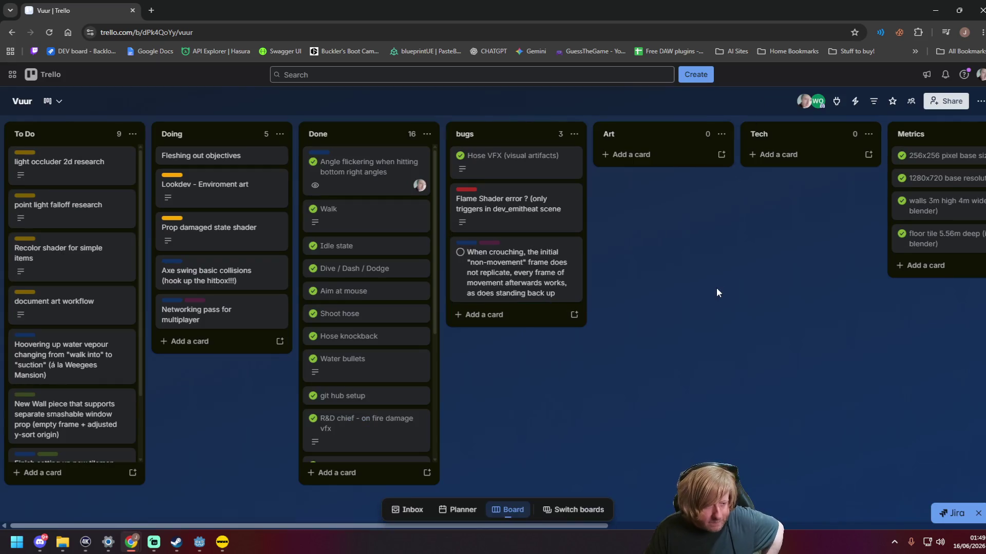
{"action": "scroll", "coordinate": [803, 378], "scroll_direction": "right", "scroll_amount": 1}
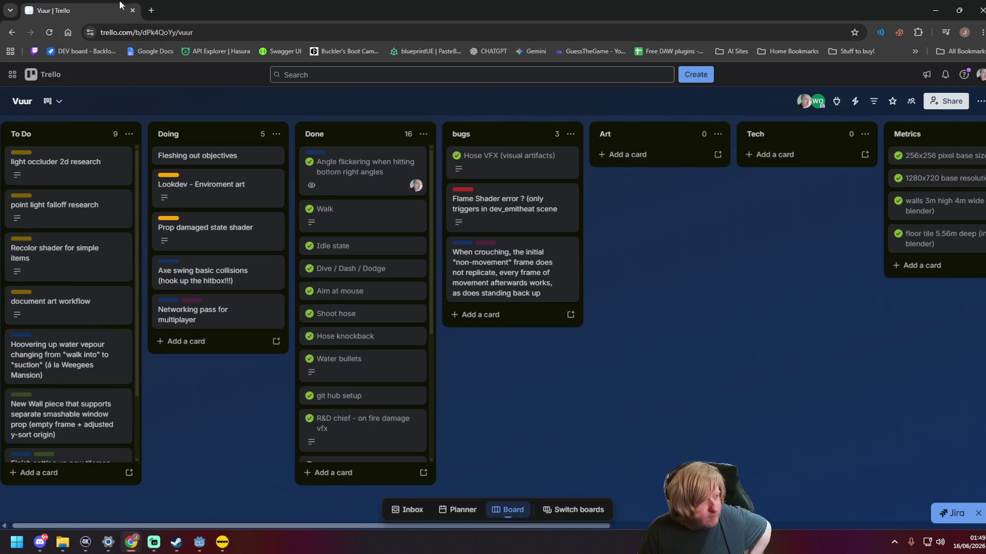
Step: Launch Sourcetree from the system search
{"action": "key", "text": "alt+Tab"}
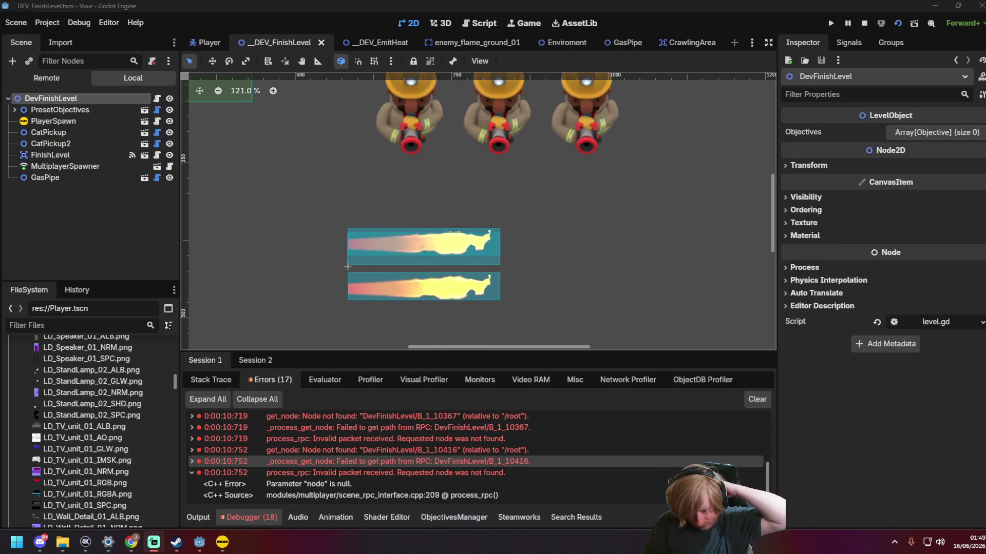
{"action": "left_click", "coordinate": [516, 258]}
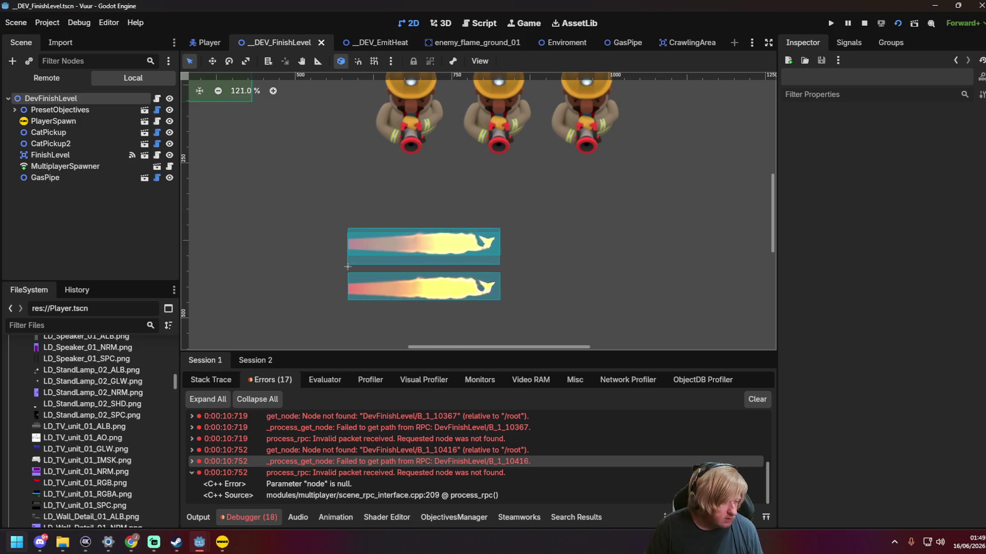
{"action": "key", "text": "super"}
{"action": "type", "text": "sourc"}
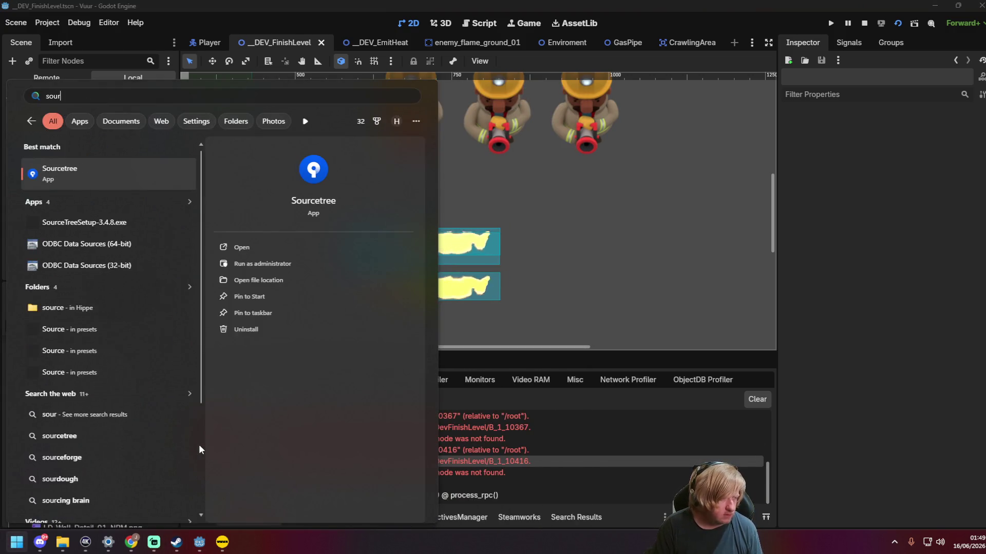
{"action": "key", "text": "Return"}
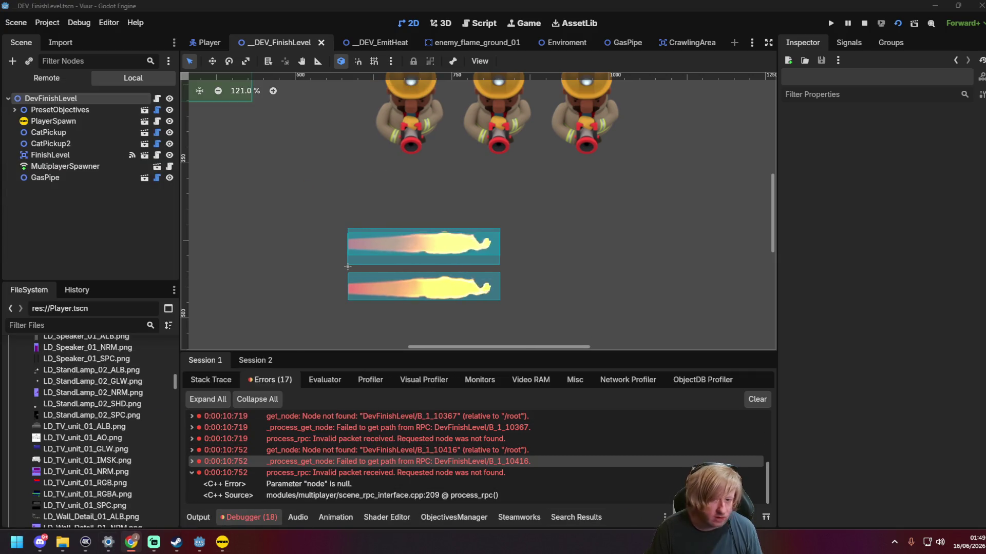
Step: Copy the WorldEnvironment node from _DEV_EmitHeat and paste it into _DEV_FinishLevel
{"action": "left_click", "coordinate": [572, 226]}
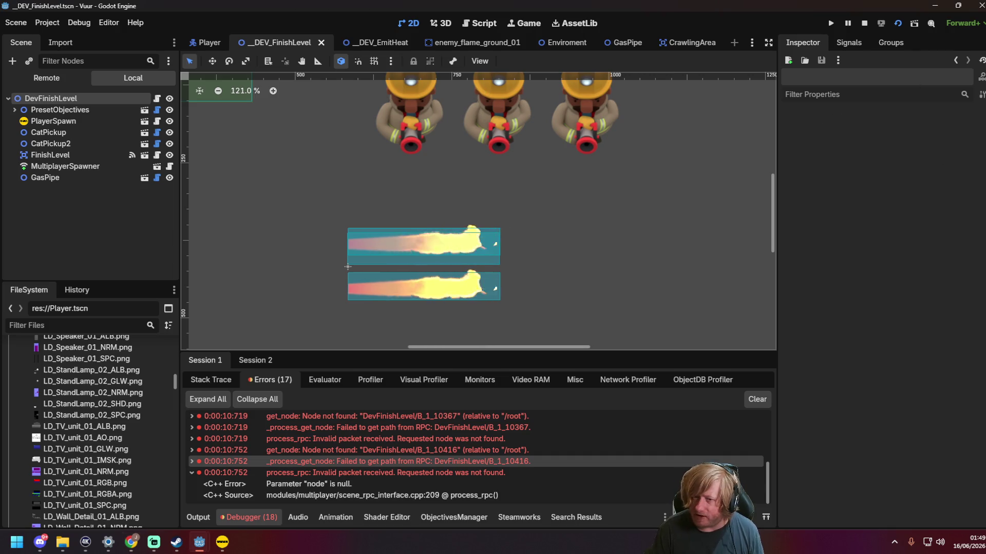
{"action": "scroll", "coordinate": [440, 181], "scroll_direction": "down", "scroll_amount": 4}
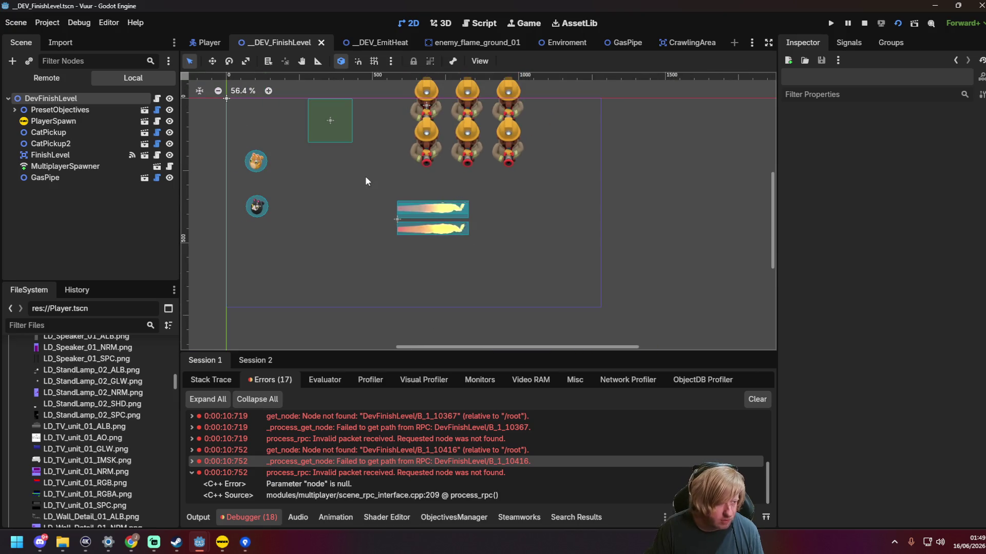
{"action": "left_click_drag", "start_coordinate": [365, 176], "coordinate": [420, 188]}
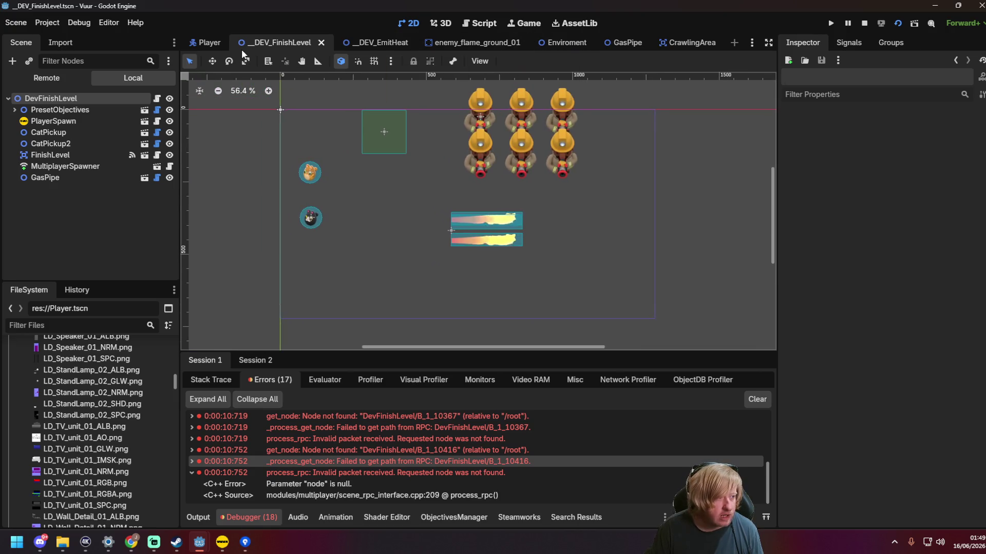
{"action": "left_click", "coordinate": [349, 42]}
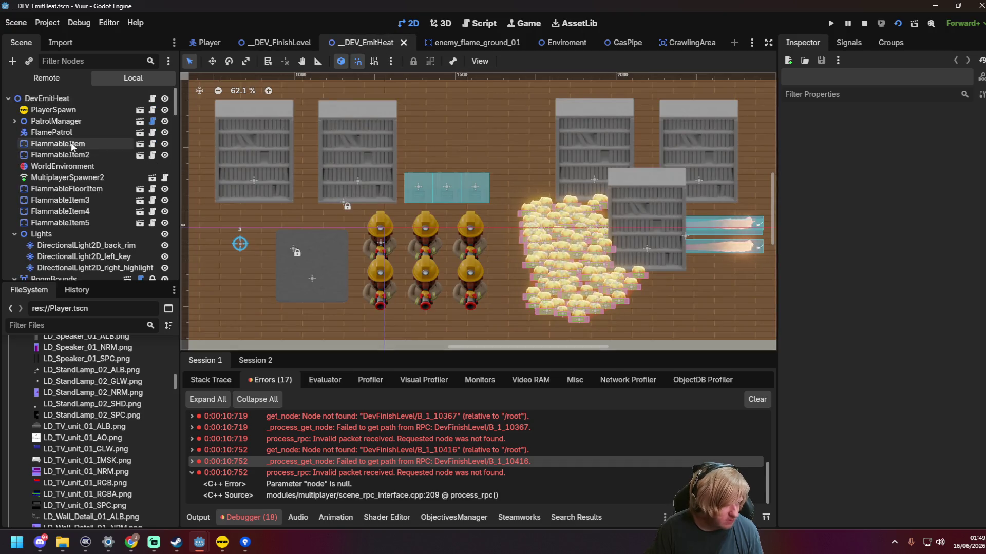
{"action": "left_click", "coordinate": [79, 165]}
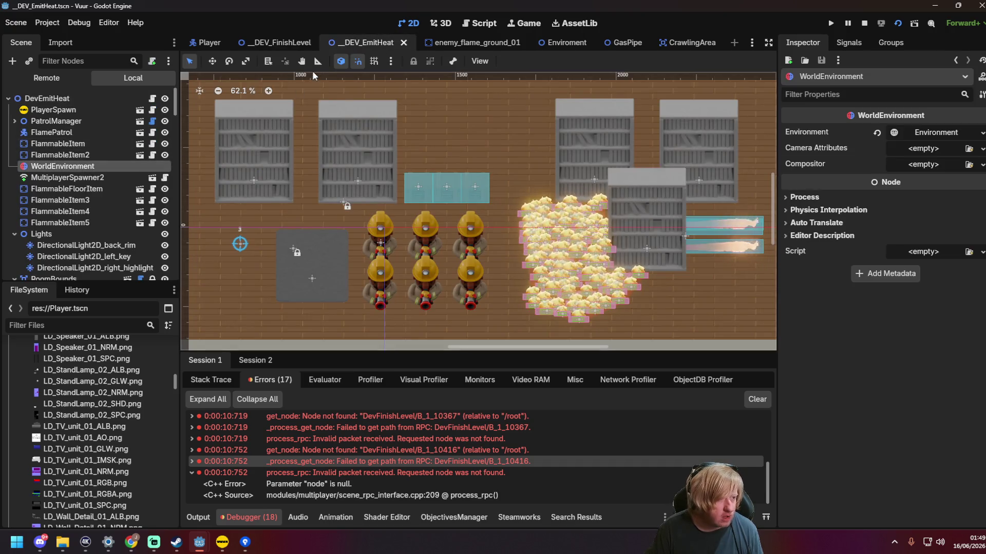
{"action": "left_click", "coordinate": [269, 45]}
{"action": "key", "text": "ctrl+v"}
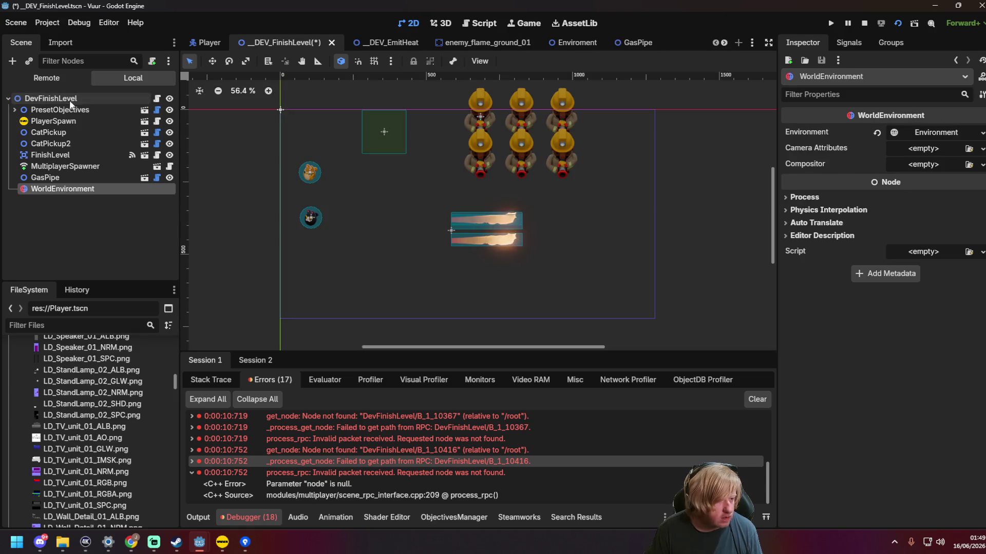
{"action": "left_click", "coordinate": [708, 206]}
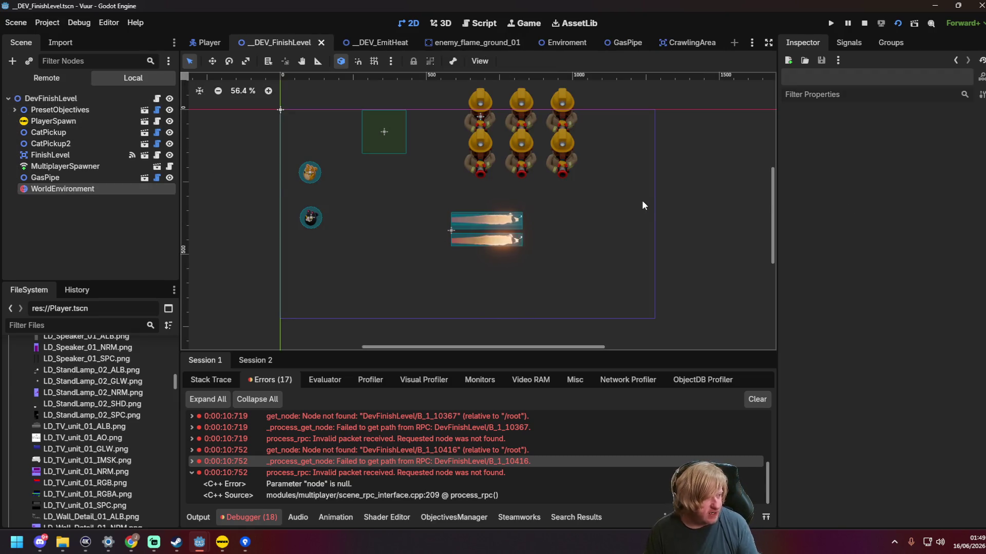
Step: Run _DEV_FinishLevel, start one instance as server and spray water with its firefighter
{"action": "key", "text": "F6"}
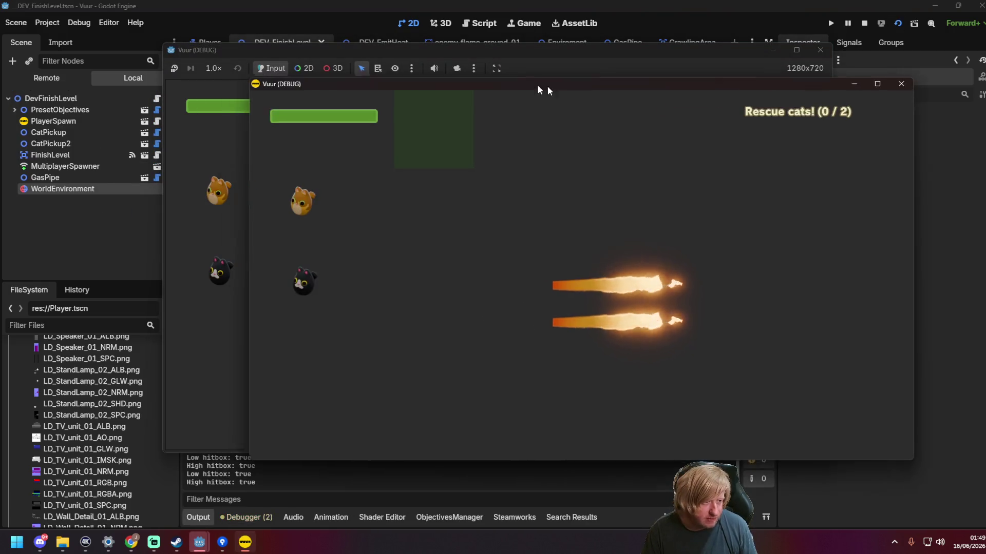
{"action": "left_click_drag", "start_coordinate": [538, 90], "coordinate": [568, 92]}
{"action": "left_click", "coordinate": [555, 250]}
{"action": "mouse_move", "coordinate": [553, 232]}
{"action": "left_mouse_down"}
{"action": "mouse_move", "coordinate": [462, 134]}
{"action": "mouse_move", "coordinate": [524, 218]}
{"action": "mouse_move", "coordinate": [529, 359]}
{"action": "mouse_move", "coordinate": [426, 303]}
{"action": "mouse_move", "coordinate": [462, 308]}
{"action": "left_mouse_up"}
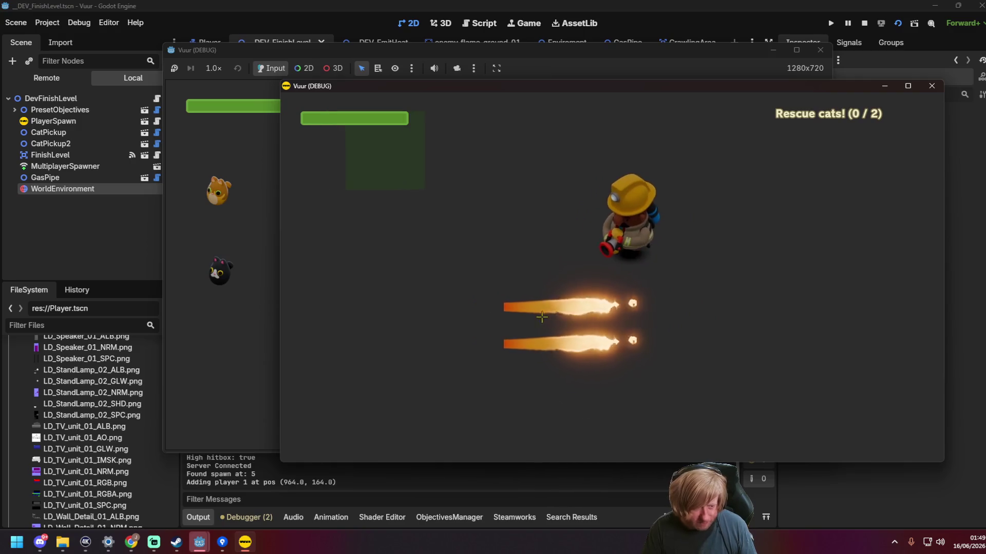
{"action": "mouse_move", "coordinate": [544, 310]}
{"action": "left_mouse_down"}
{"action": "mouse_move", "coordinate": [513, 257]}
{"action": "mouse_move", "coordinate": [217, 142]}
{"action": "left_mouse_up"}
Step: Join from the second instance, move its firefighter, then close both game windows and save
{"action": "left_click", "coordinate": [215, 140]}
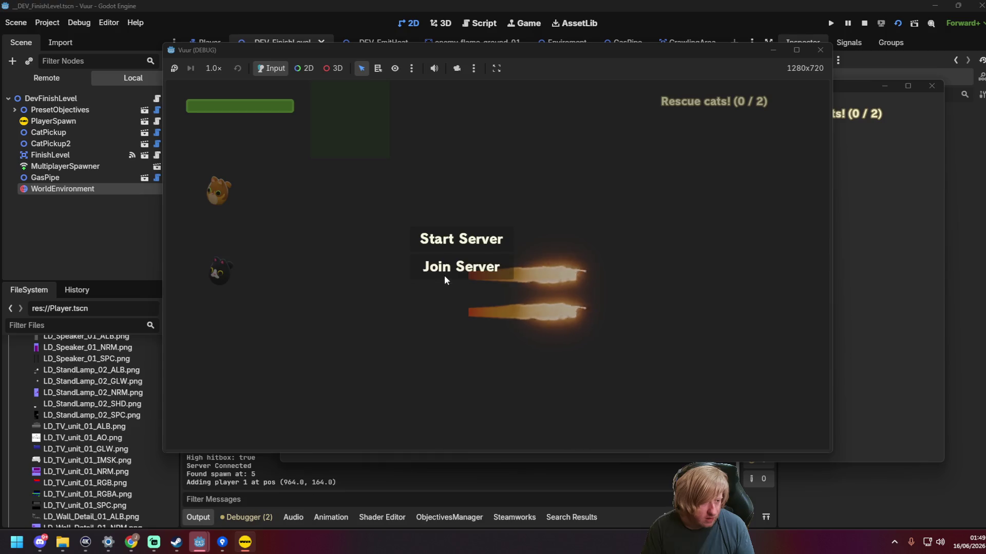
{"action": "left_click", "coordinate": [452, 268]}
{"action": "mouse_move", "coordinate": [483, 252]}
{"action": "left_mouse_down"}
{"action": "mouse_move", "coordinate": [455, 310]}
{"action": "mouse_move", "coordinate": [398, 293]}
{"action": "left_mouse_up"}
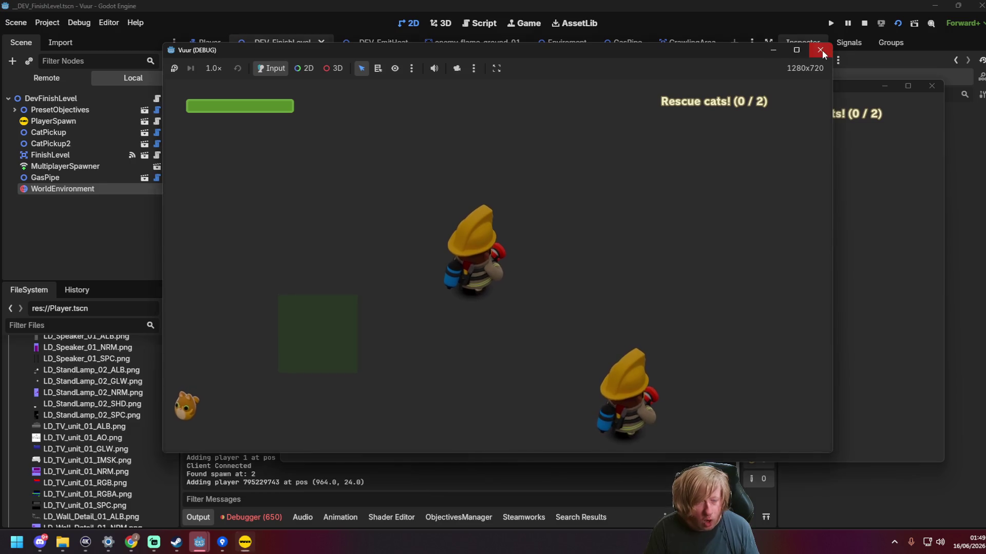
{"action": "left_click", "coordinate": [822, 50]}
{"action": "left_click", "coordinate": [931, 86]}
{"action": "key", "text": "ctrl+s"}
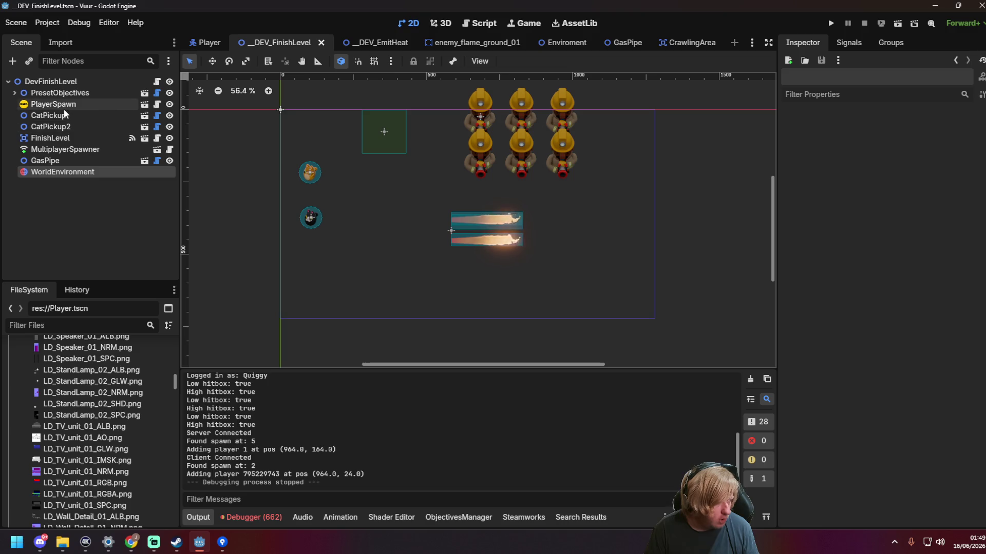
Step: Move PlayerSpawn above PresetObjectives, matching _DEV_EmitHeat's order, and save the scene
{"action": "left_click", "coordinate": [63, 108]}
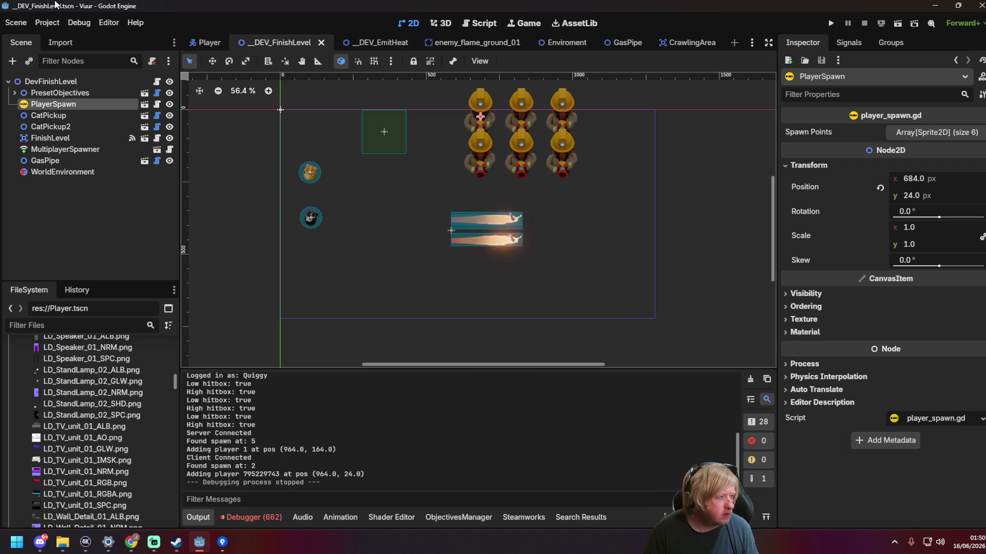
{"action": "left_click", "coordinate": [370, 44]}
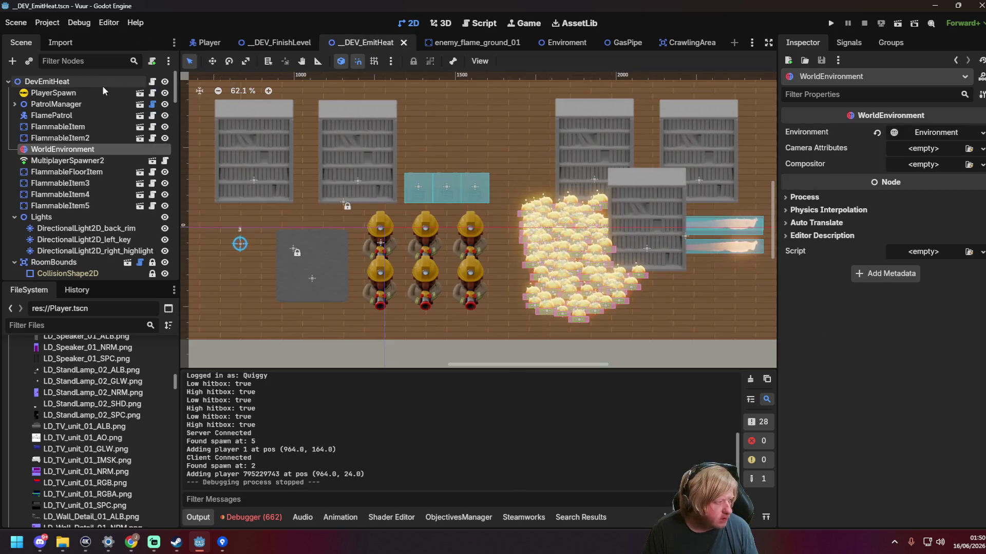
{"action": "left_click", "coordinate": [284, 45]}
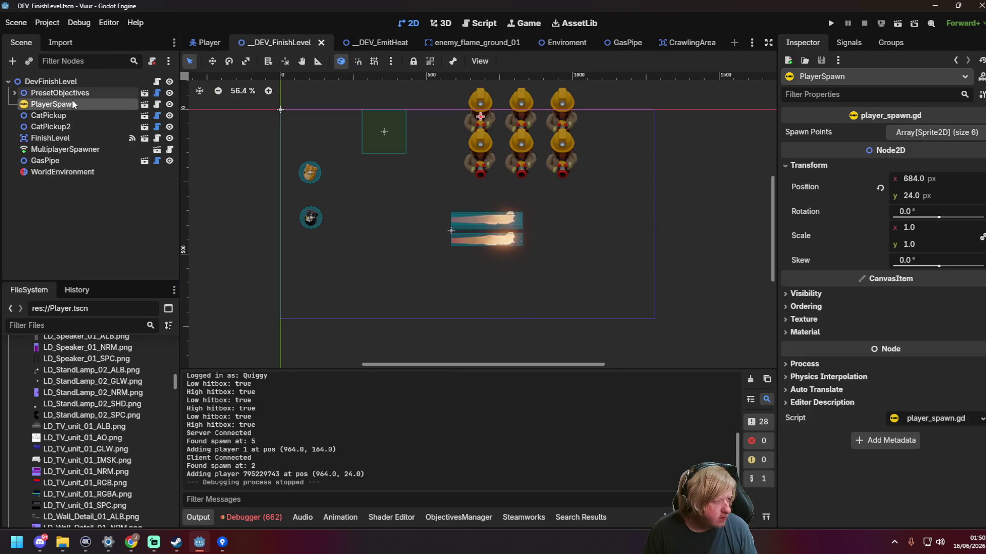
{"action": "left_click_drag", "start_coordinate": [75, 89], "coordinate": [75, 88]}
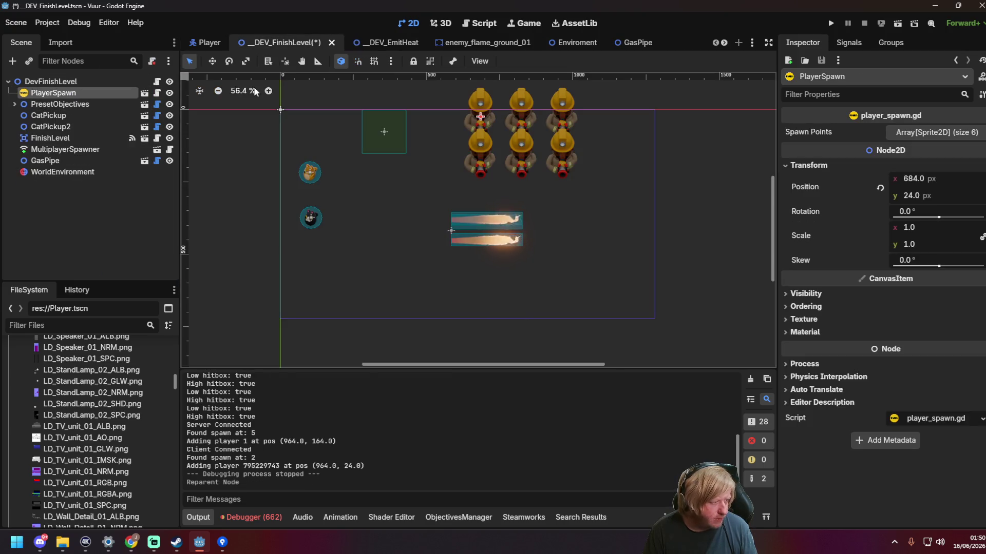
{"action": "left_click", "coordinate": [382, 45]}
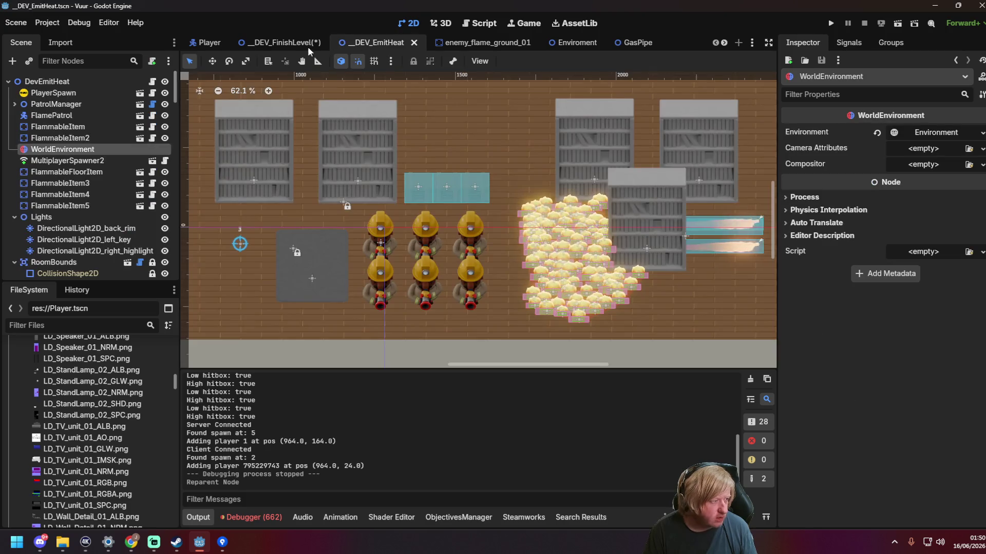
{"action": "left_click", "coordinate": [249, 46]}
{"action": "key", "text": "ctrl+s"}
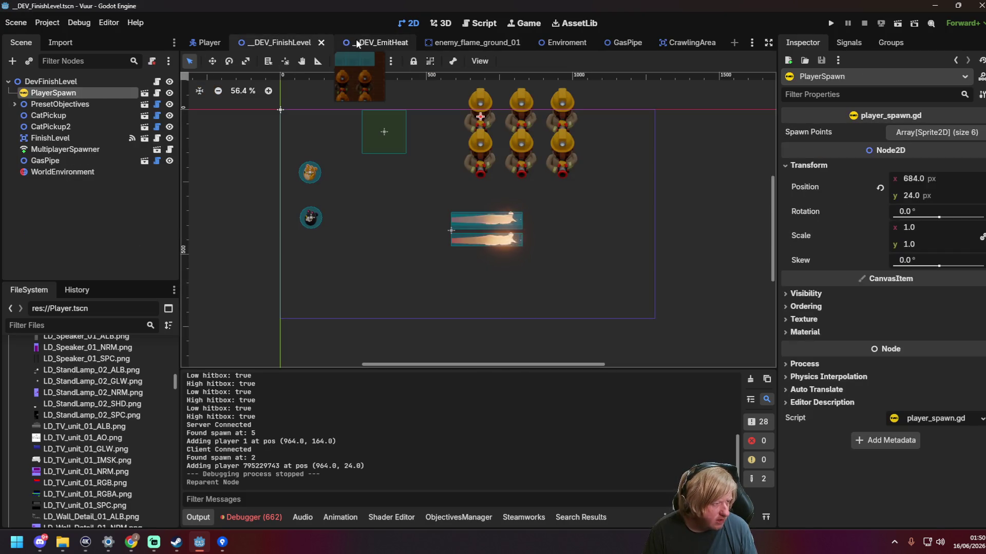
Step: Move MultiplayerSpawner to the top of the DevFinishLevel tree and launch a test run
{"action": "left_click", "coordinate": [364, 43]}
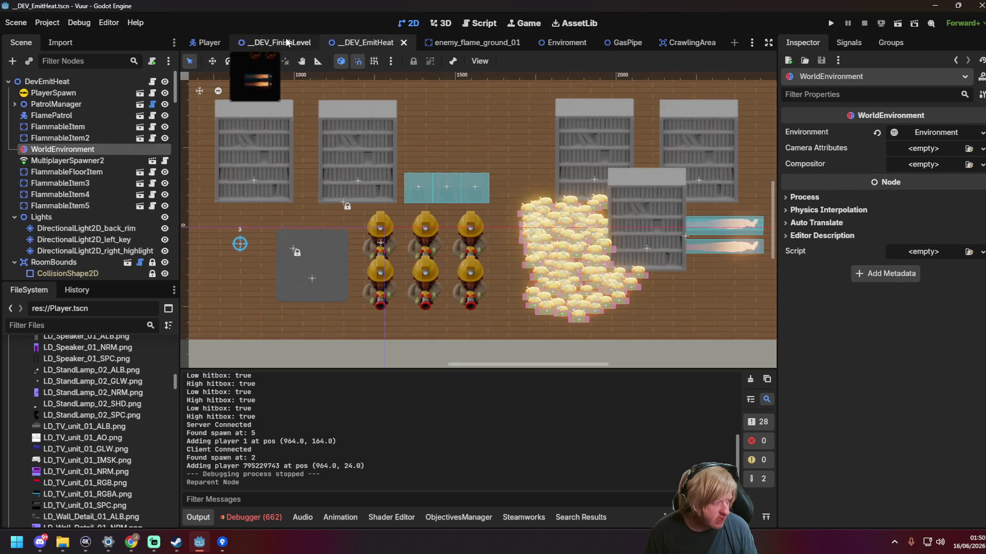
{"action": "left_click", "coordinate": [262, 43]}
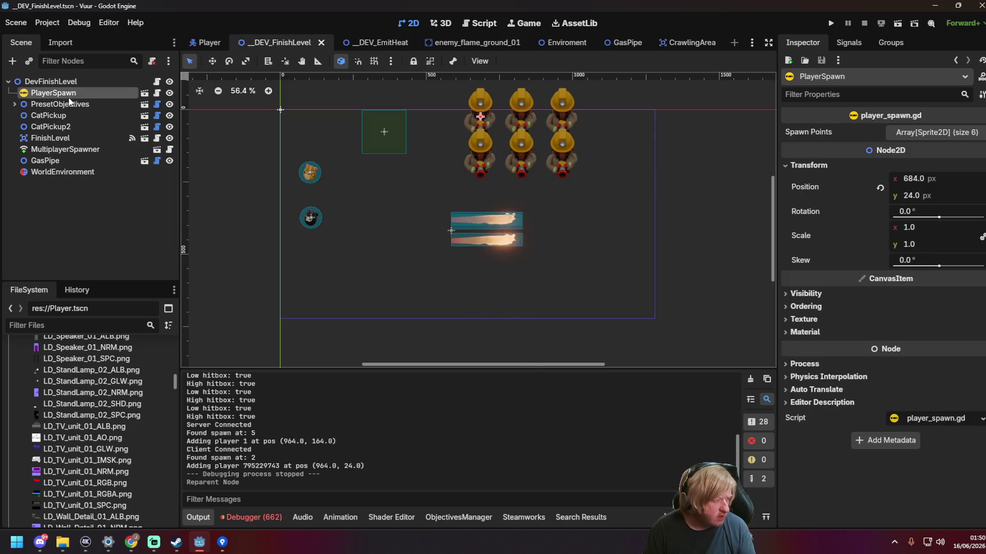
{"action": "left_click", "coordinate": [350, 43]}
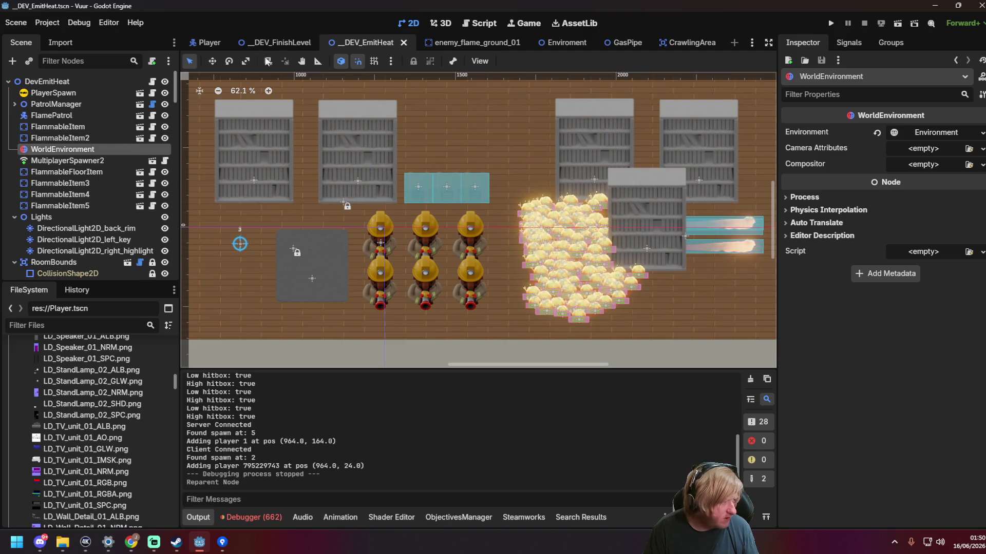
{"action": "left_click", "coordinate": [292, 47]}
{"action": "left_click_drag", "start_coordinate": [91, 150], "coordinate": [95, 88]}
{"action": "key", "text": "F6"}
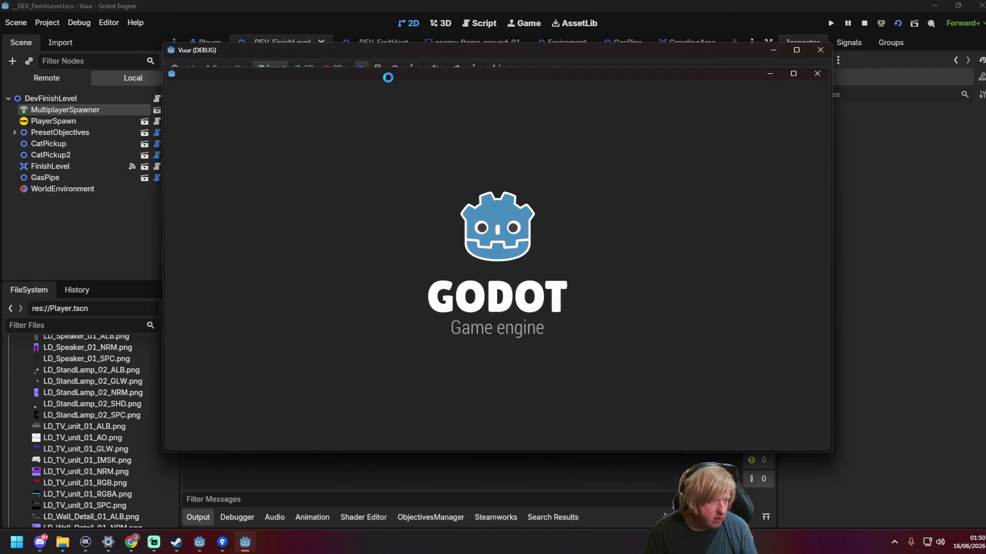
Step: Start the server in the first game window, join from the second, and move a firefighter
{"action": "left_click_drag", "start_coordinate": [436, 50], "coordinate": [341, 45]}
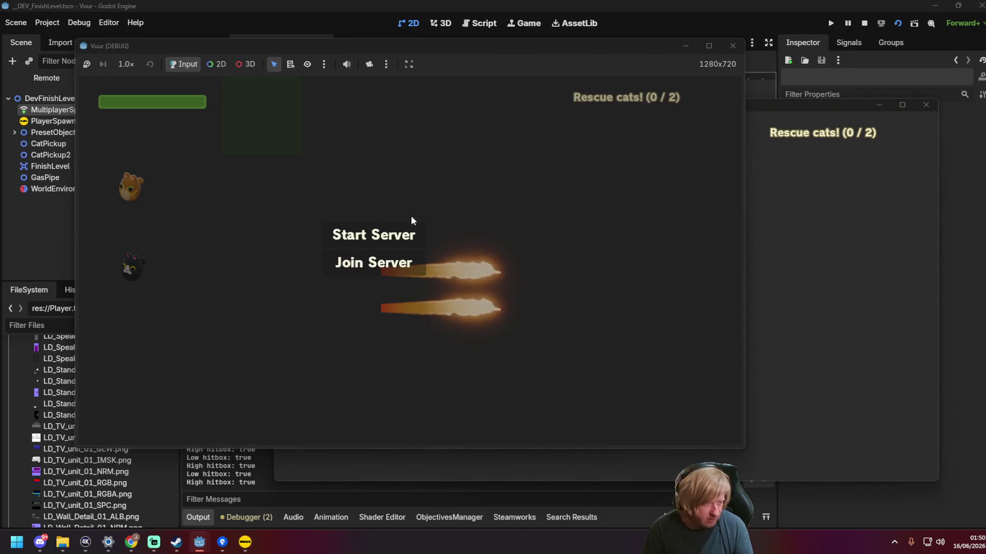
{"action": "left_click", "coordinate": [409, 234]}
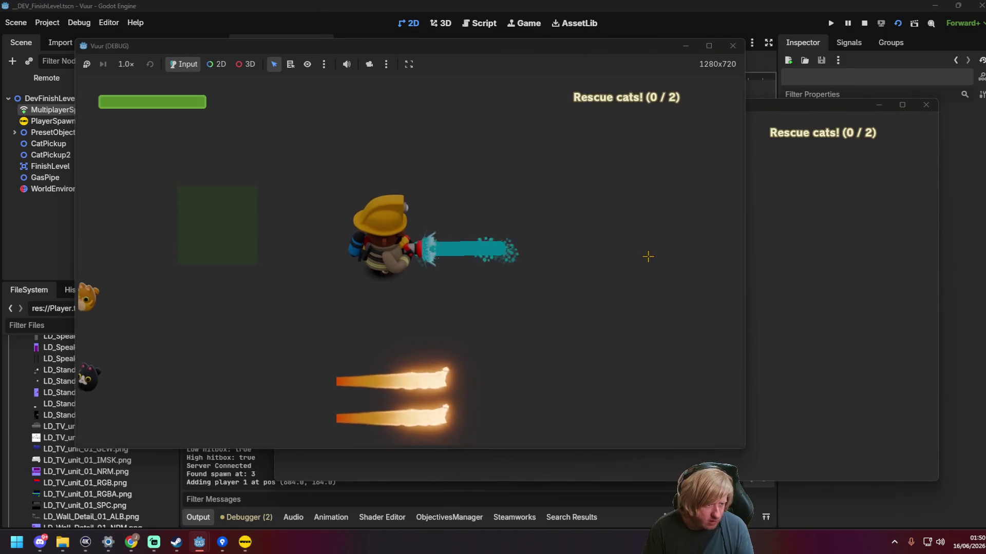
{"action": "left_click", "coordinate": [814, 257]}
{"action": "left_click", "coordinate": [570, 298]}
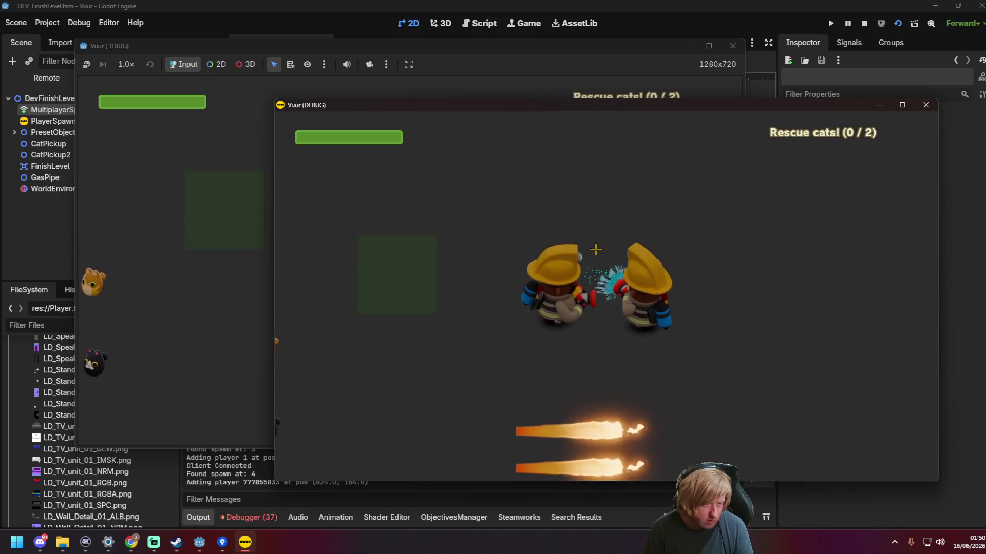
{"action": "key", "text": "a"}
{"action": "key", "text": "s"}
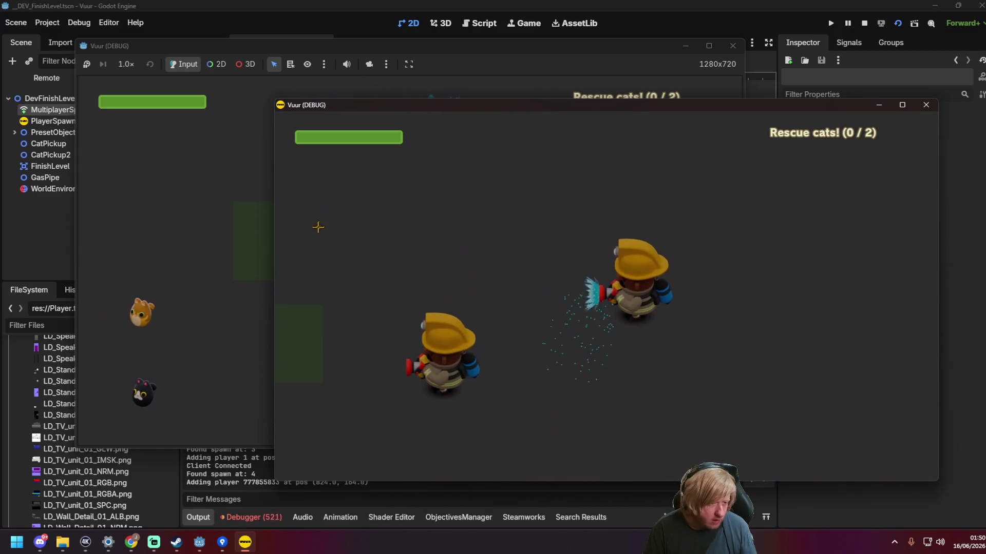
Step: Spray water with both firefighters, then close the game to stop debugging
{"action": "left_click", "coordinate": [191, 147]}
{"action": "mouse_move", "coordinate": [192, 148]}
{"action": "left_mouse_down"}
{"action": "mouse_move", "coordinate": [463, 183]}
{"action": "mouse_move", "coordinate": [519, 169]}
{"action": "mouse_move", "coordinate": [468, 278]}
{"action": "mouse_move", "coordinate": [550, 231]}
{"action": "mouse_move", "coordinate": [484, 99]}
{"action": "left_mouse_up"}
{"action": "key", "text": "w"}
{"action": "left_click", "coordinate": [770, 216]}
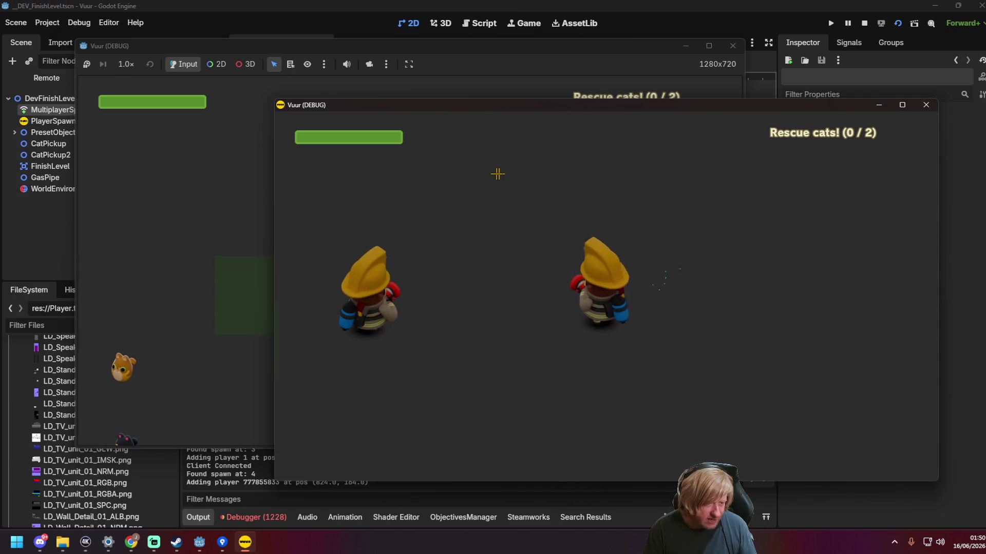
{"action": "left_click_drag", "start_coordinate": [411, 104], "coordinate": [448, 239]}
{"action": "mouse_move", "coordinate": [513, 318]}
{"action": "left_mouse_down"}
{"action": "mouse_move", "coordinate": [526, 357]}
{"action": "mouse_move", "coordinate": [507, 393]}
{"action": "mouse_move", "coordinate": [488, 391]}
{"action": "mouse_move", "coordinate": [495, 385]}
{"action": "left_mouse_up"}
{"action": "left_click_drag", "start_coordinate": [527, 150], "coordinate": [526, 150]}
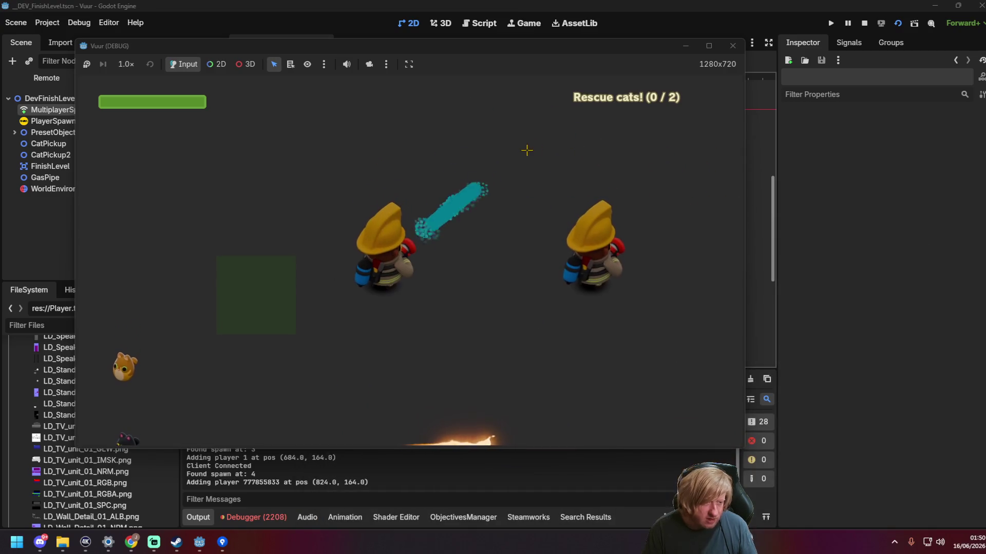
{"action": "left_click", "coordinate": [733, 46]}
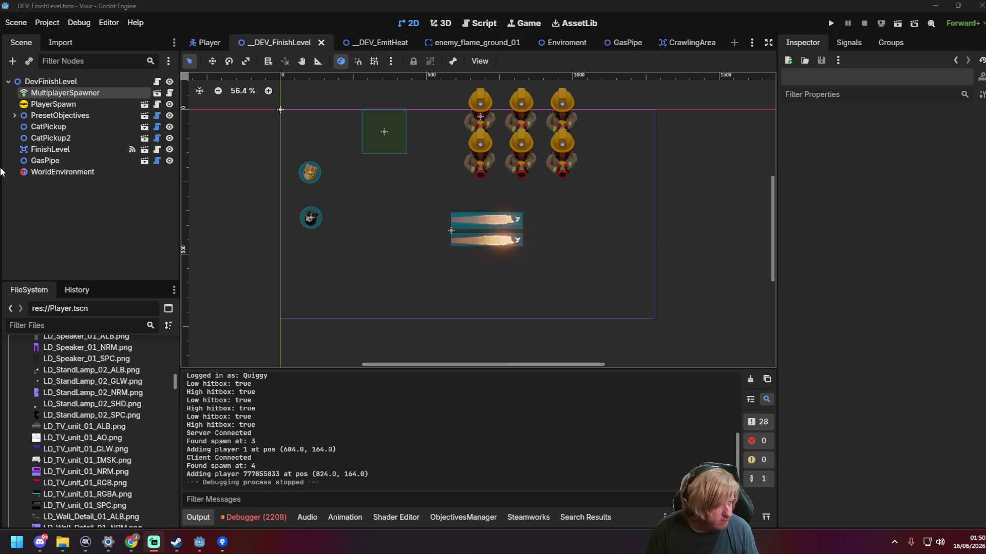
Step: Delete the GasPipe node from __DEV_EmitHeat, save the scene, and show the debugger's Errors list
{"action": "left_click", "coordinate": [77, 197]}
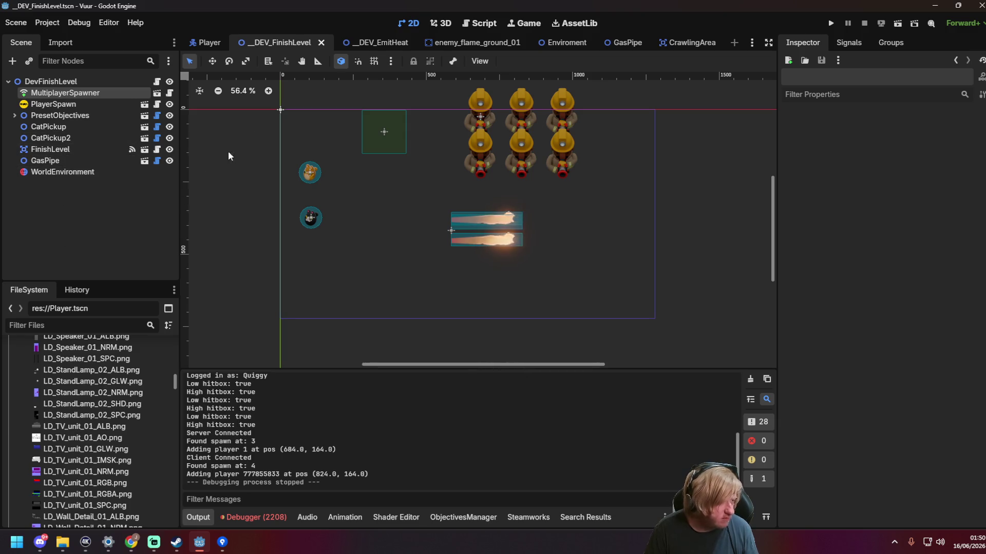
{"action": "left_click", "coordinate": [354, 42]}
{"action": "scroll", "coordinate": [62, 226], "scroll_direction": "down", "scroll_amount": 5}
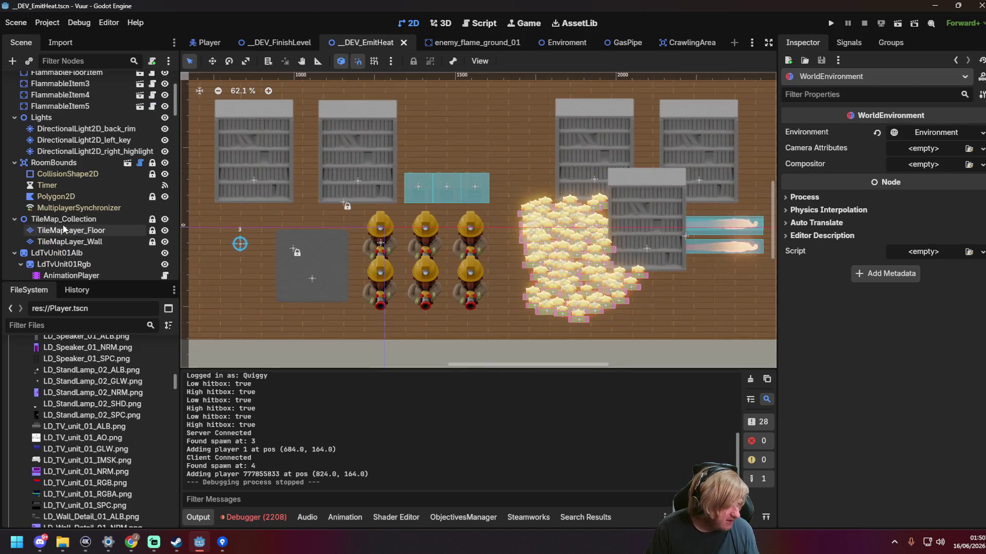
{"action": "scroll", "coordinate": [65, 215], "scroll_direction": "down", "scroll_amount": 4}
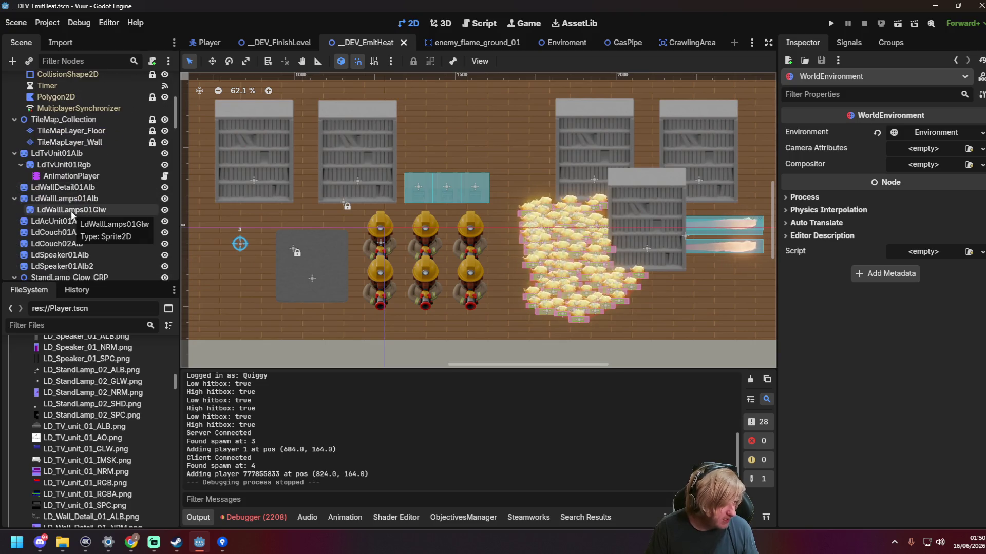
{"action": "scroll", "coordinate": [71, 215], "scroll_direction": "down", "scroll_amount": 4}
{"action": "scroll", "coordinate": [72, 216], "scroll_direction": "down", "scroll_amount": 5}
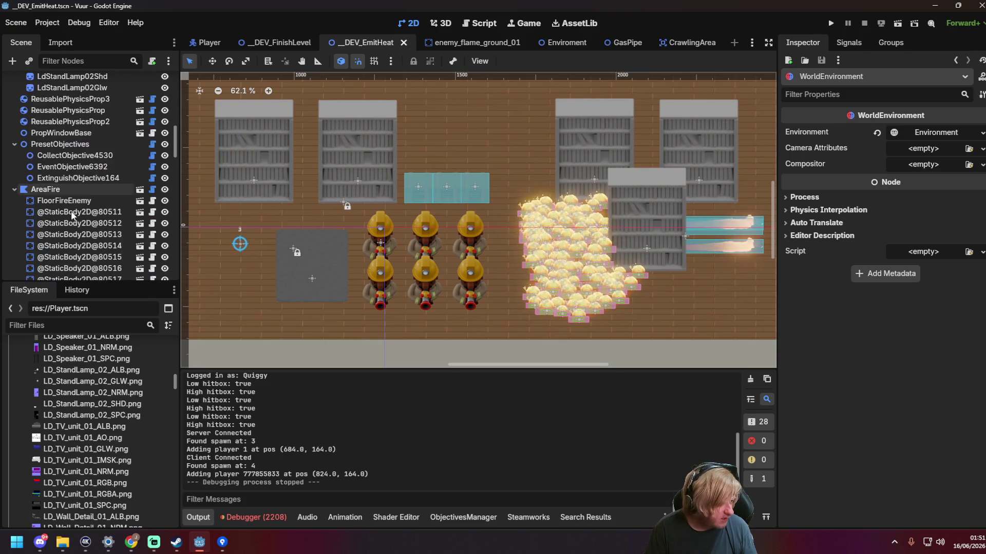
{"action": "scroll", "coordinate": [72, 216], "scroll_direction": "down", "scroll_amount": 20}
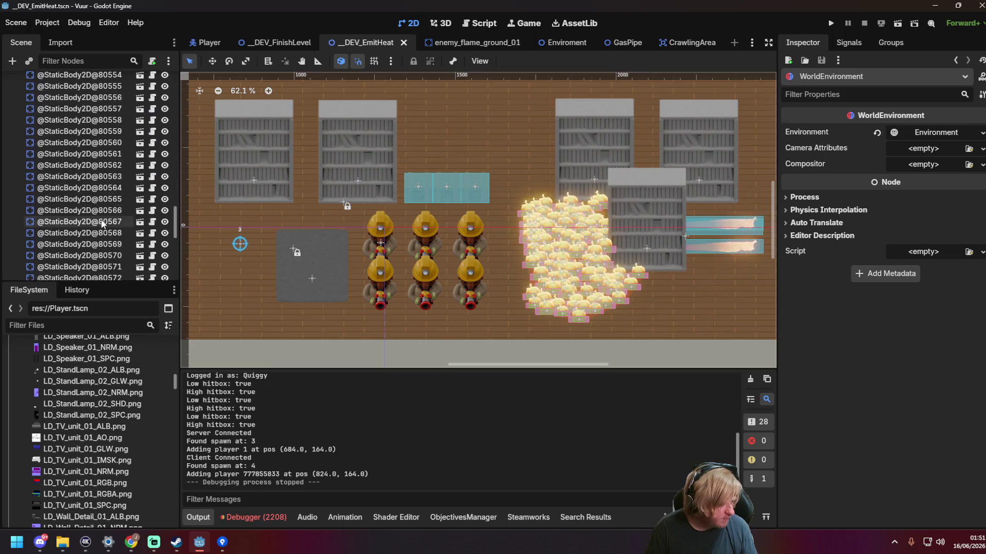
{"action": "scroll", "coordinate": [113, 247], "scroll_direction": "down", "scroll_amount": 1}
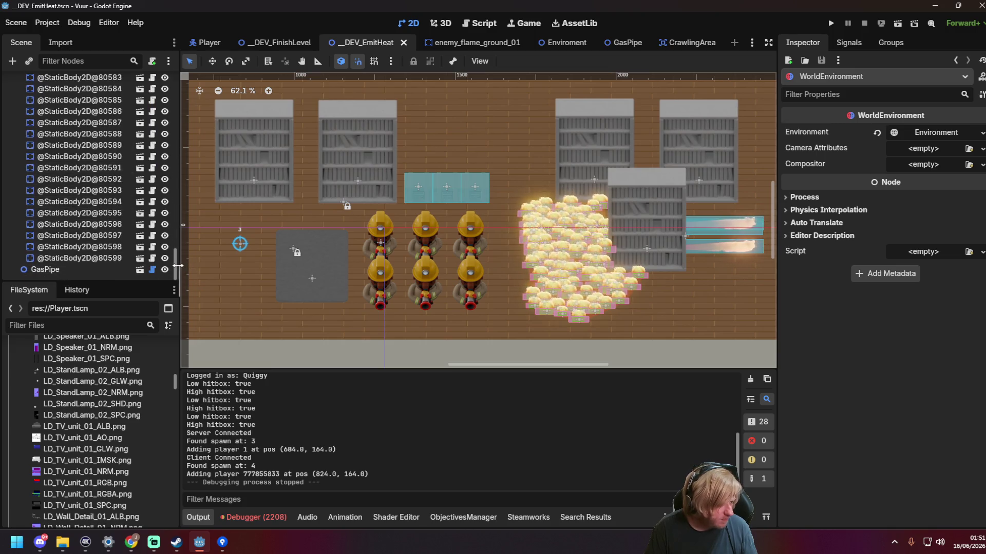
{"action": "left_click", "coordinate": [78, 270]}
{"action": "key", "text": "Delete"}
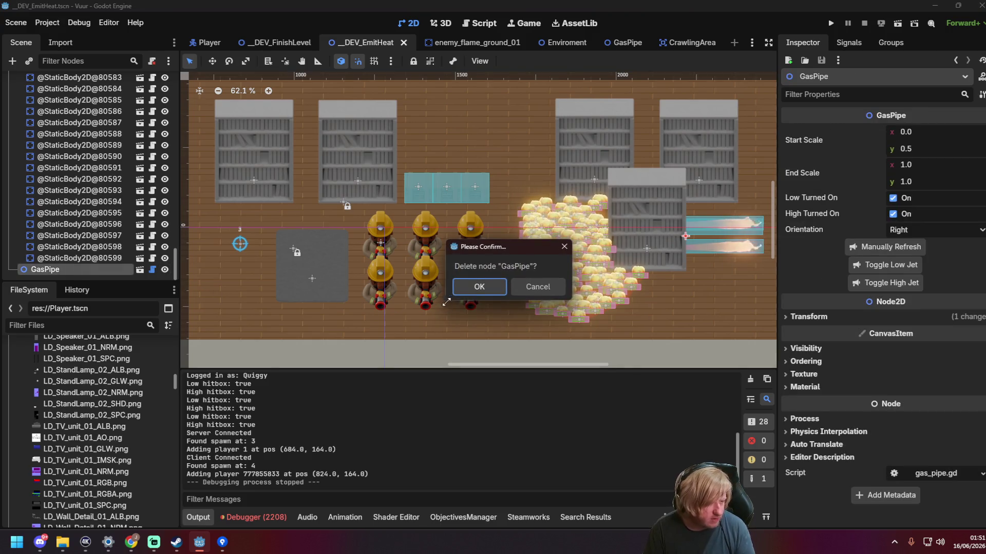
{"action": "left_click", "coordinate": [454, 289]}
{"action": "key", "text": "ctrl+s"}
{"action": "left_click_drag", "start_coordinate": [177, 235], "coordinate": [177, 77]}
{"action": "left_click", "coordinate": [256, 517]}
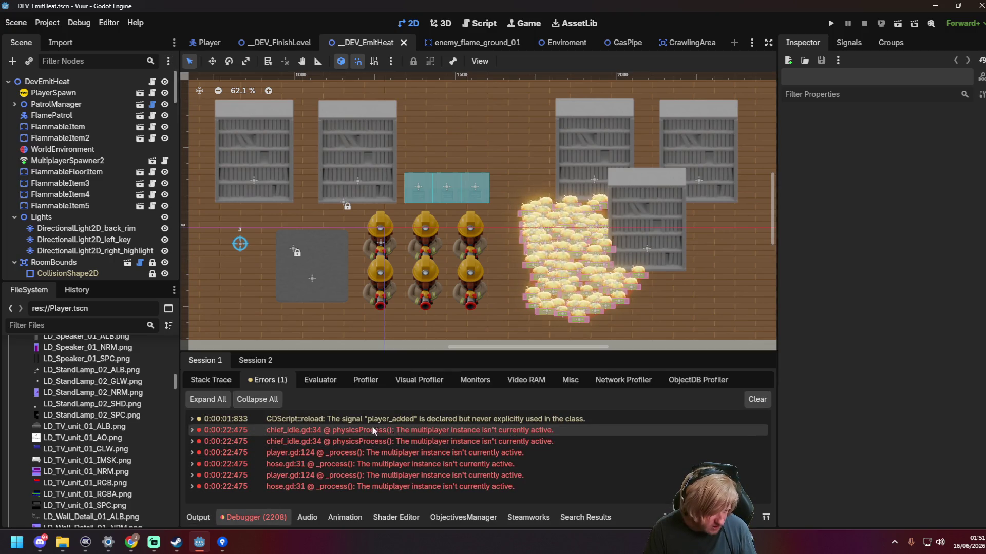
Step: Inspect Session 2's RPC node-lookup errors, expanding one _process_get_node entry, then return to __DEV_FinishLevel
{"action": "left_click", "coordinate": [255, 361]}
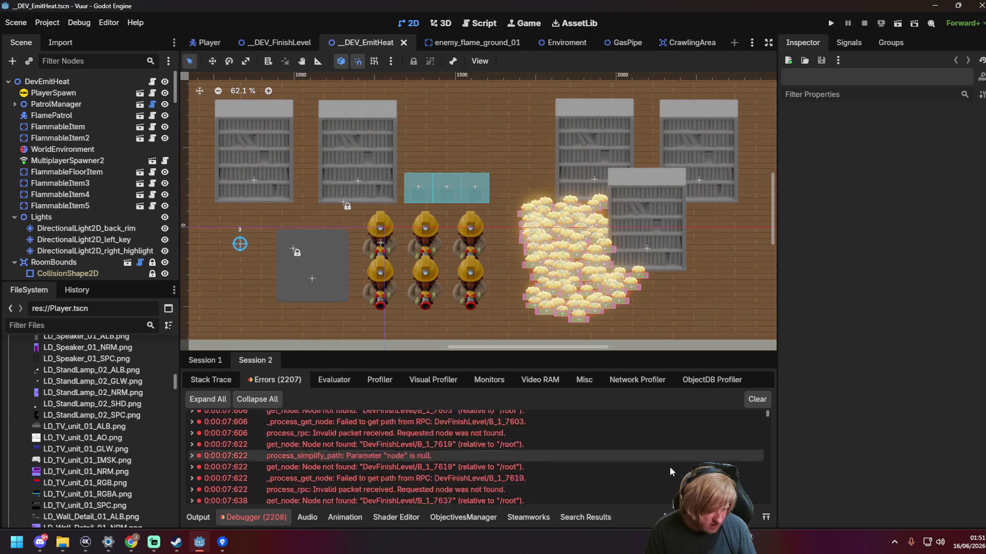
{"action": "mouse_move", "coordinate": [762, 417]}
{"action": "left_mouse_down"}
{"action": "mouse_move", "coordinate": [755, 497]}
{"action": "mouse_move", "coordinate": [765, 506]}
{"action": "left_mouse_up"}
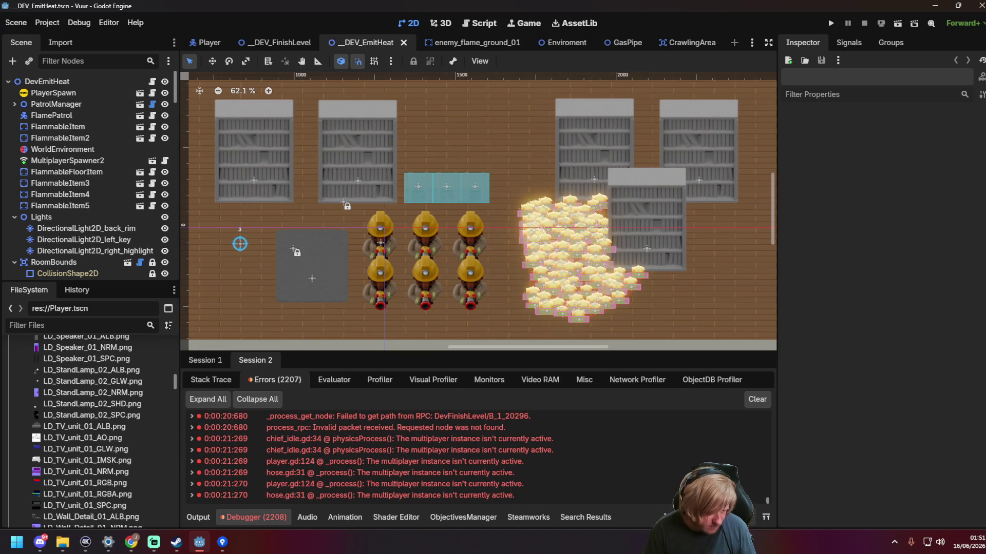
{"action": "mouse_move", "coordinate": [338, 476]}
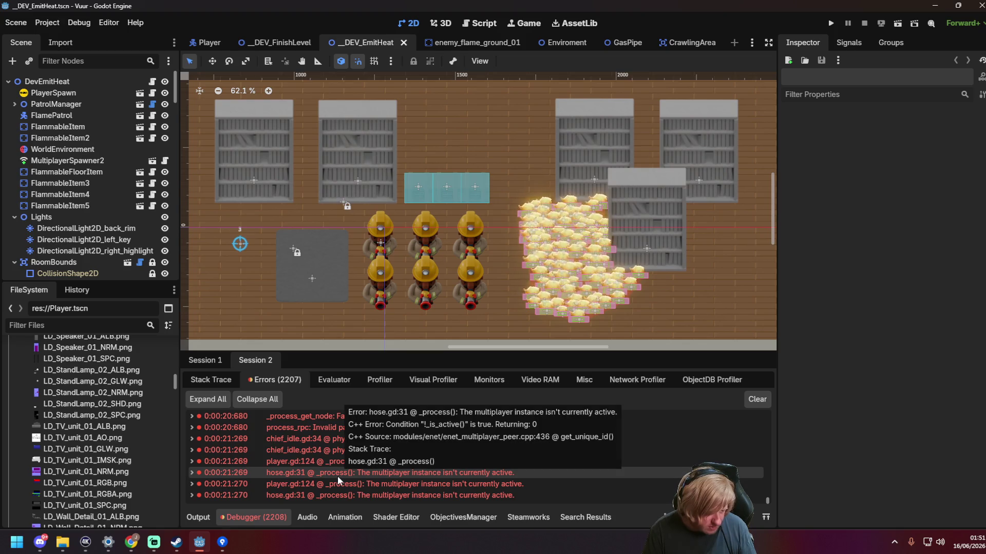
{"action": "scroll", "coordinate": [445, 467], "scroll_direction": "up", "scroll_amount": 5}
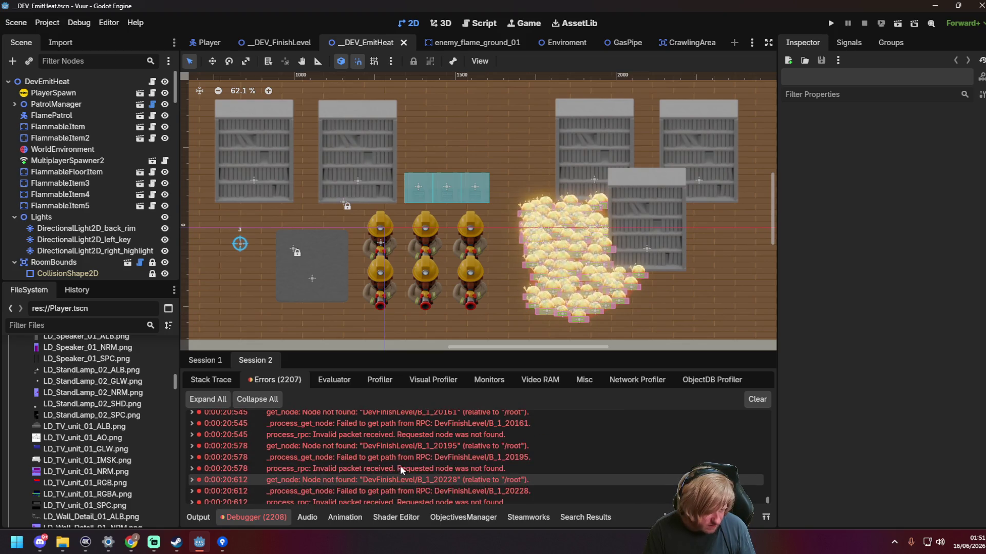
{"action": "scroll", "coordinate": [401, 446], "scroll_direction": "up", "scroll_amount": 1}
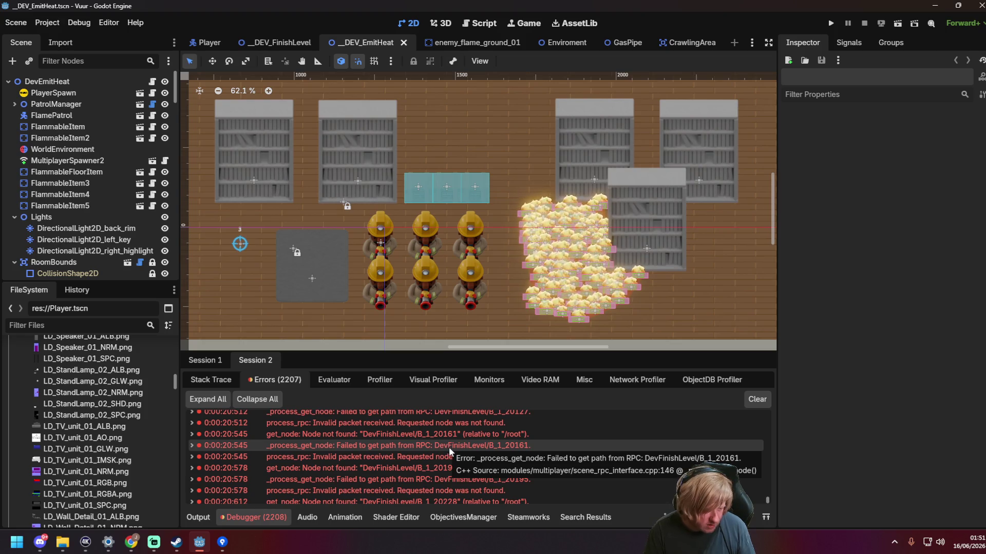
{"action": "left_click", "coordinate": [192, 444]}
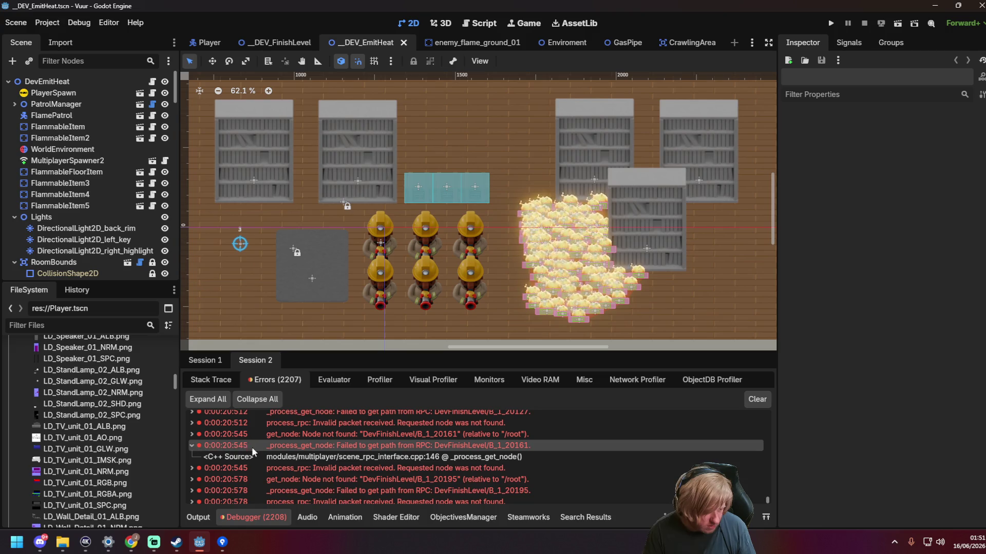
{"action": "left_click", "coordinate": [277, 42]}
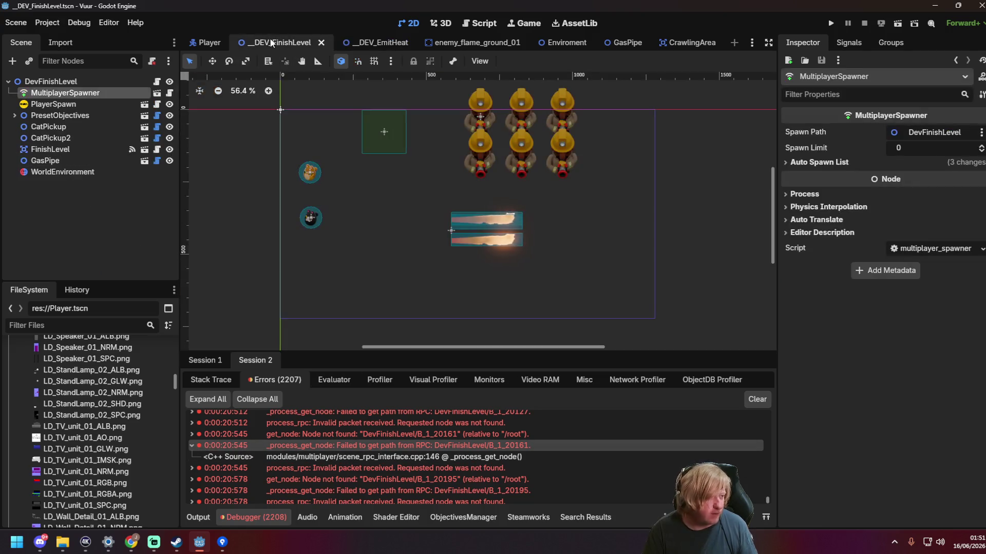
Step: Review the MultiplayerSpawner's auto spawn list, then delete the MultiplayerSpawner node
{"action": "left_click", "coordinate": [90, 101]}
{"action": "left_click", "coordinate": [90, 93]}
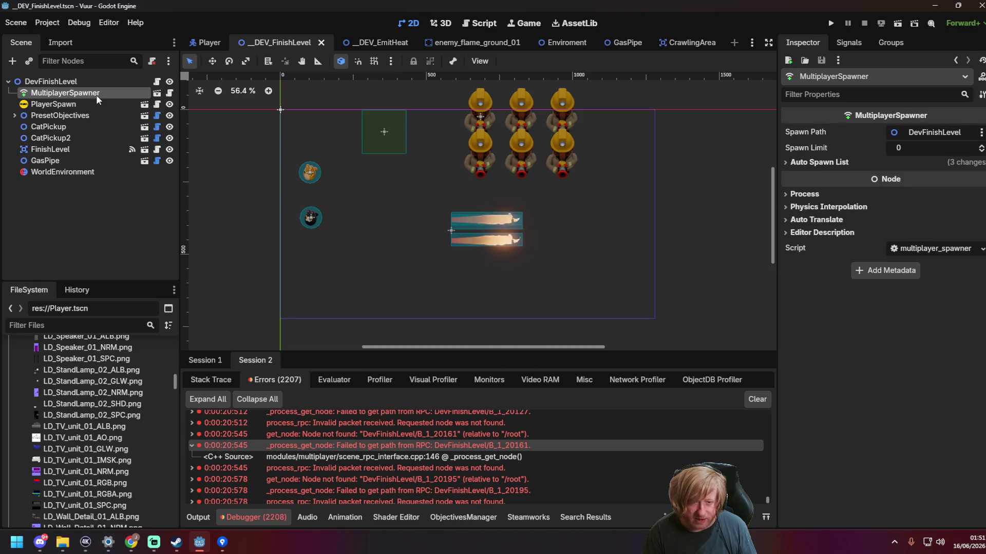
{"action": "left_click", "coordinate": [786, 162]}
{"action": "left_click_drag", "start_coordinate": [778, 185], "coordinate": [520, 187]}
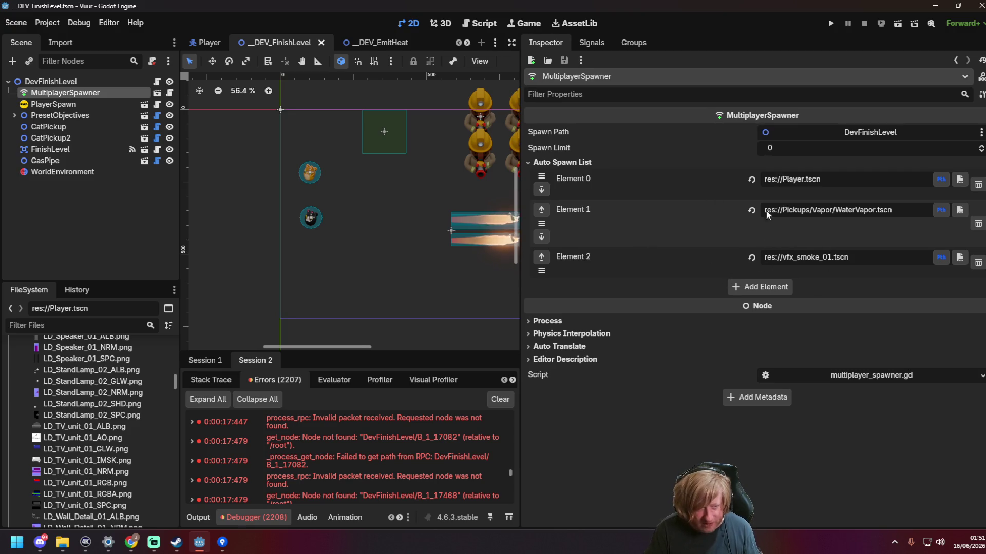
{"action": "right_click", "coordinate": [44, 94]}
{"action": "left_click", "coordinate": [125, 469]}
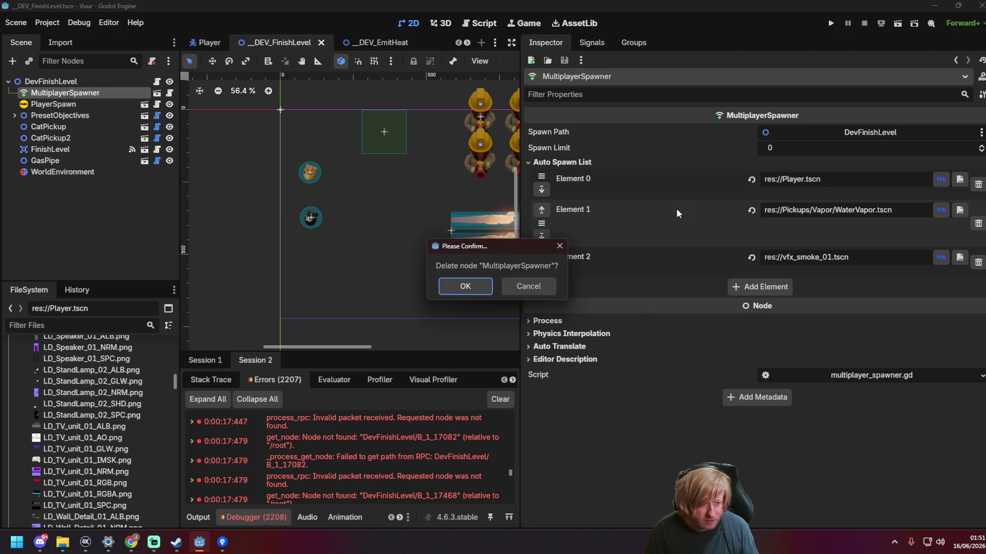
{"action": "left_click", "coordinate": [465, 286]}
Step: Instance ReusableSpawner.tscn under DevFinishLevel, check its auto spawn list, and save the level
{"action": "left_click", "coordinate": [58, 325]}
{"action": "type", "text": "Reusable"}
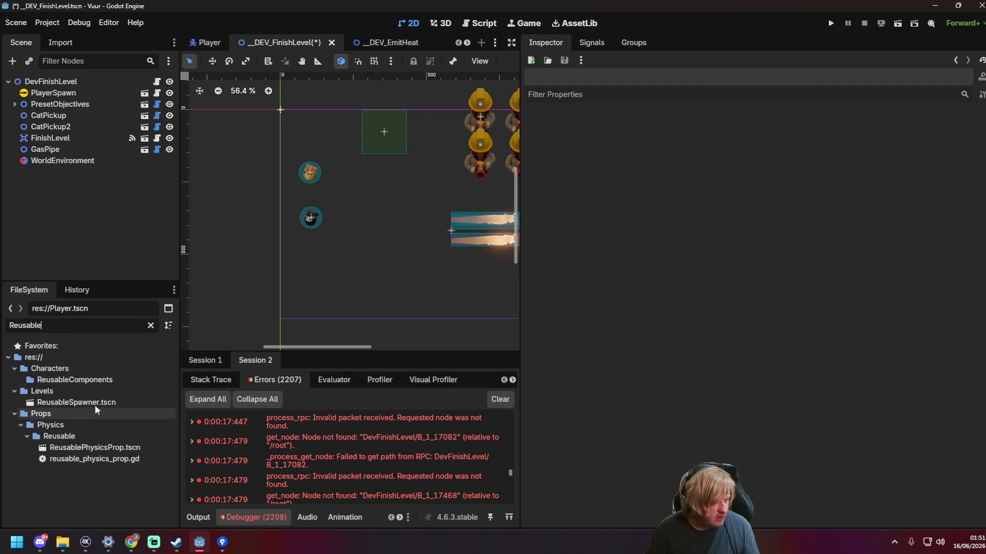
{"action": "mouse_move", "coordinate": [72, 403]}
{"action": "left_mouse_down"}
{"action": "mouse_move", "coordinate": [113, 373]}
{"action": "mouse_move", "coordinate": [82, 85]}
{"action": "left_mouse_up"}
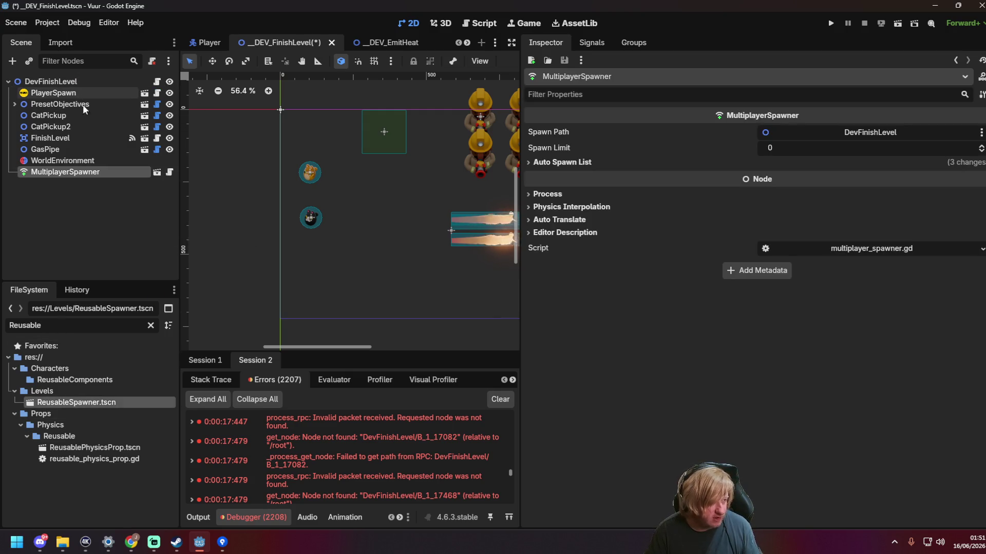
{"action": "left_click", "coordinate": [528, 162]}
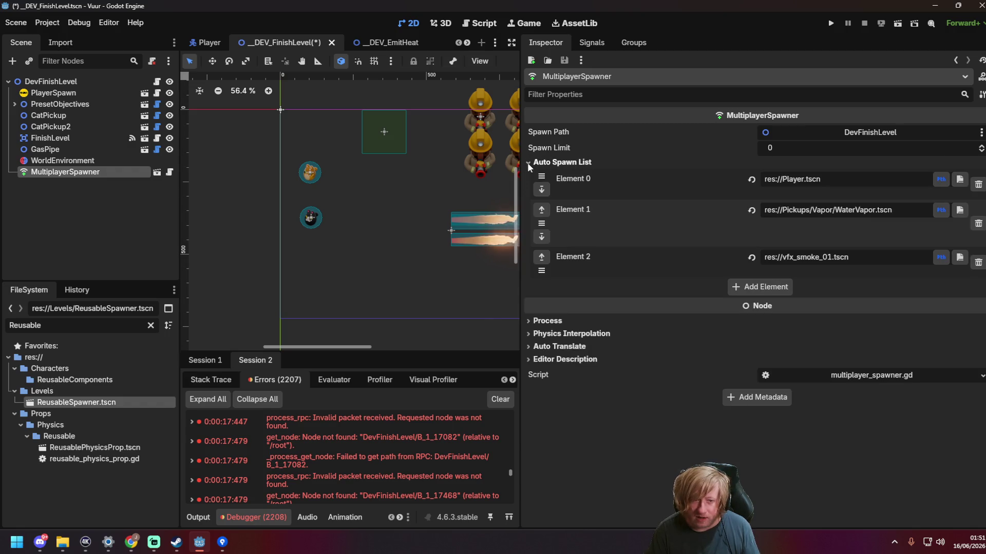
{"action": "left_click", "coordinate": [528, 162]}
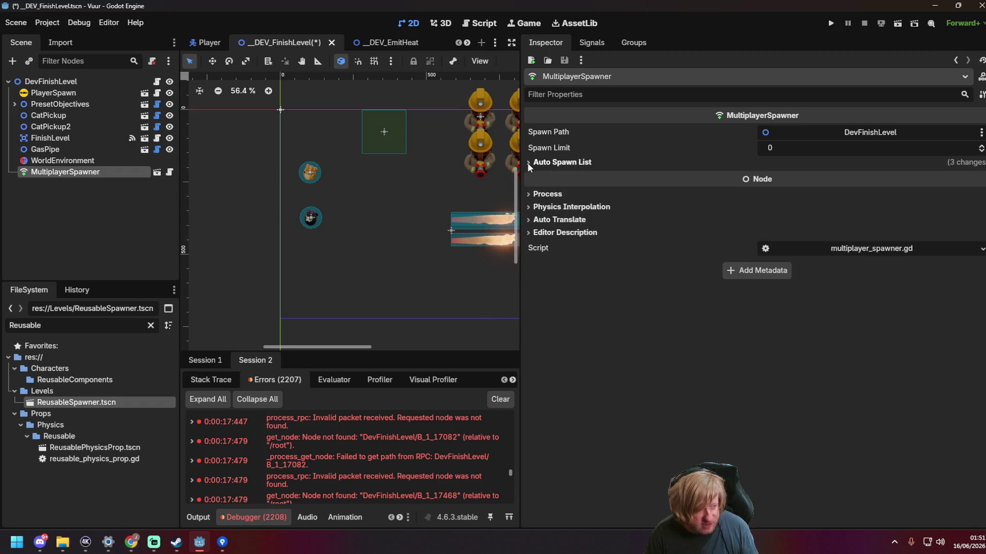
{"action": "key", "text": "ctrl+s"}
{"action": "left_click", "coordinate": [267, 118]}
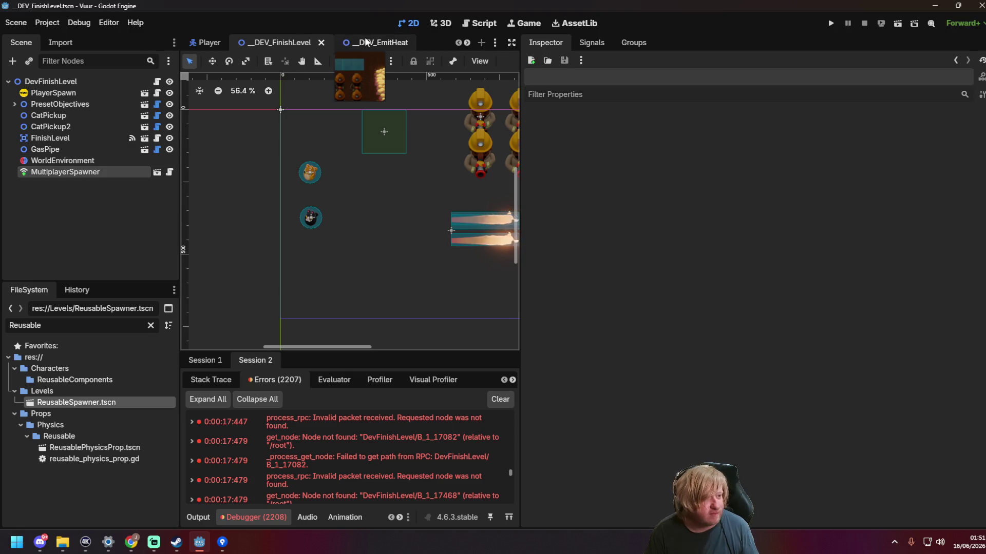
Step: Copy the res://Bullet.tscn entry from MultiplayerSpawner2's auto spawn list in __DEV_EmitHeat
{"action": "left_click", "coordinate": [370, 43]}
{"action": "left_click", "coordinate": [79, 160]}
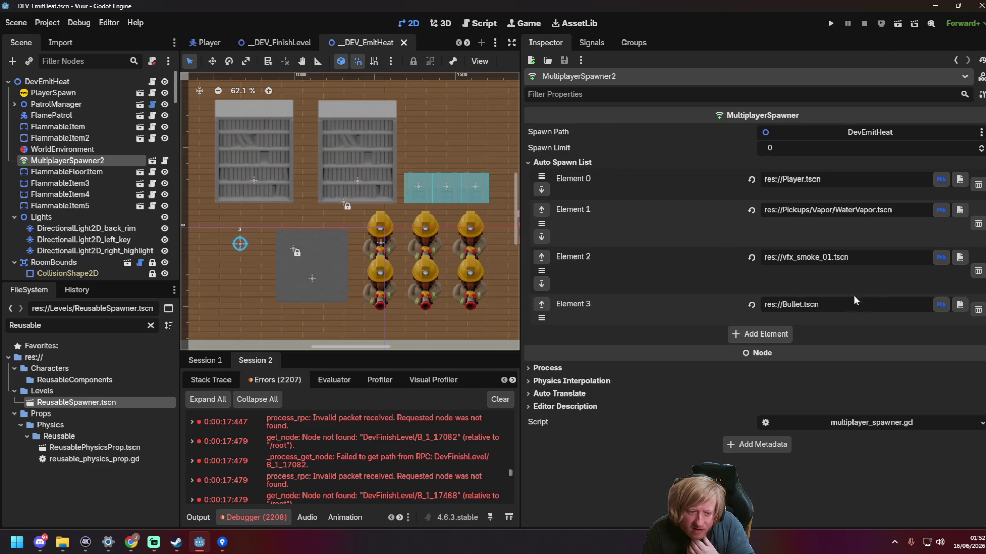
{"action": "right_click", "coordinate": [698, 306]}
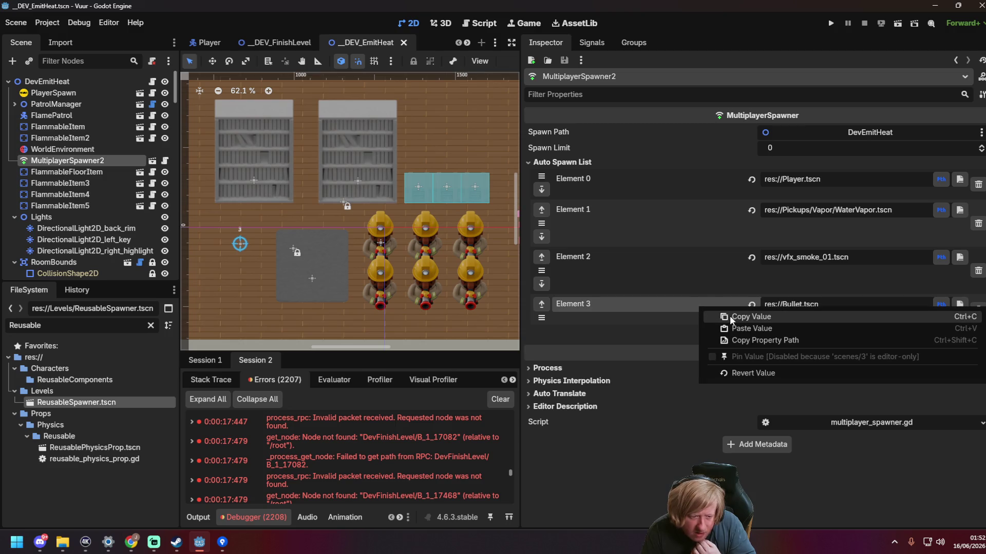
{"action": "left_click", "coordinate": [730, 316]}
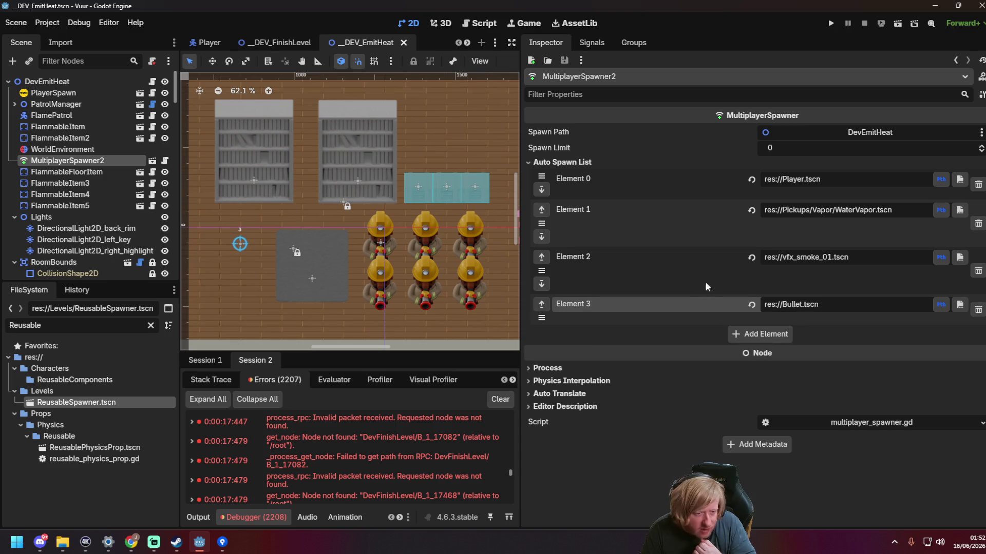
Step: Paste res://Bullet.tscn as Element 3 in ReusableSpawner.tscn, save, and return to __DEV_EmitHeat
{"action": "left_click", "coordinate": [153, 161]}
{"action": "left_click", "coordinate": [105, 82]}
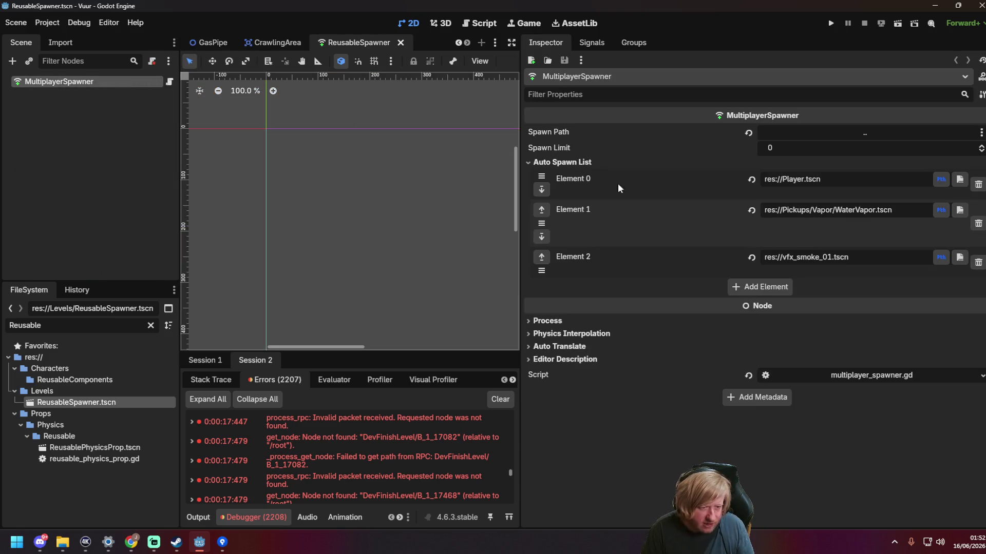
{"action": "left_click", "coordinate": [778, 290]}
{"action": "key", "text": "Escape"}
{"action": "right_click", "coordinate": [642, 304]}
{"action": "left_click", "coordinate": [668, 321]}
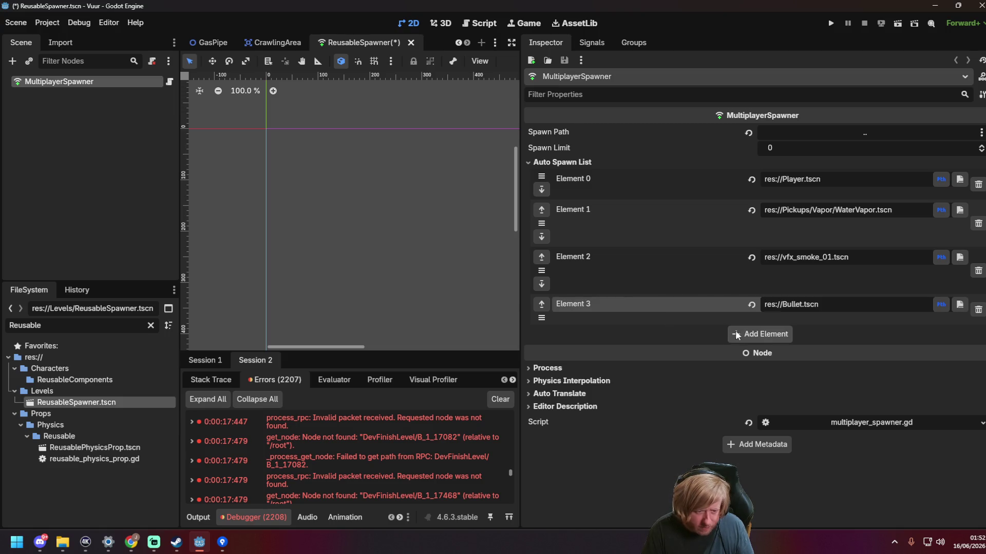
{"action": "key", "text": "ctrl+s"}
{"action": "left_click_drag", "start_coordinate": [521, 156], "coordinate": [750, 156]}
{"action": "left_click", "coordinate": [580, 171]}
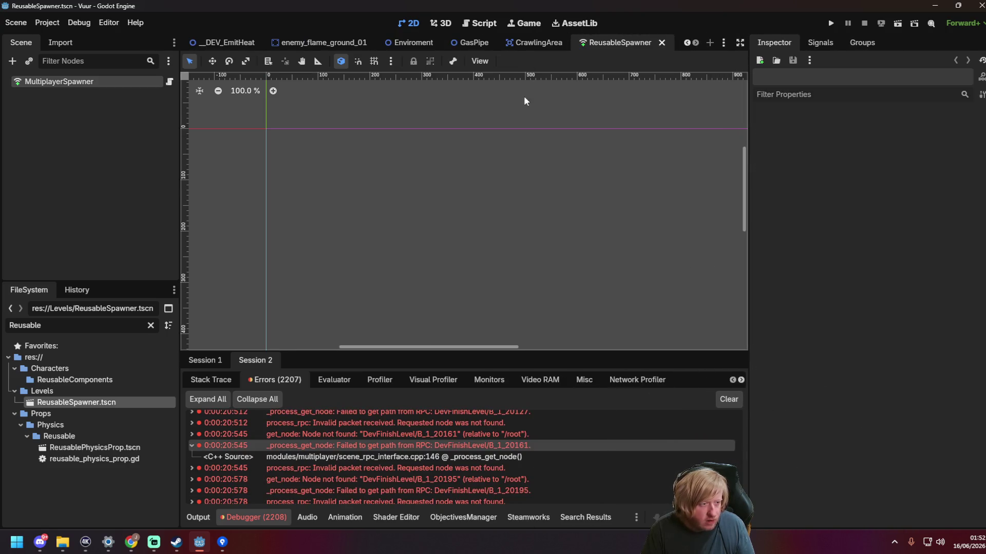
{"action": "scroll", "coordinate": [226, 41], "scroll_direction": "up", "scroll_amount": 2}
{"action": "left_click", "coordinate": [368, 44]}
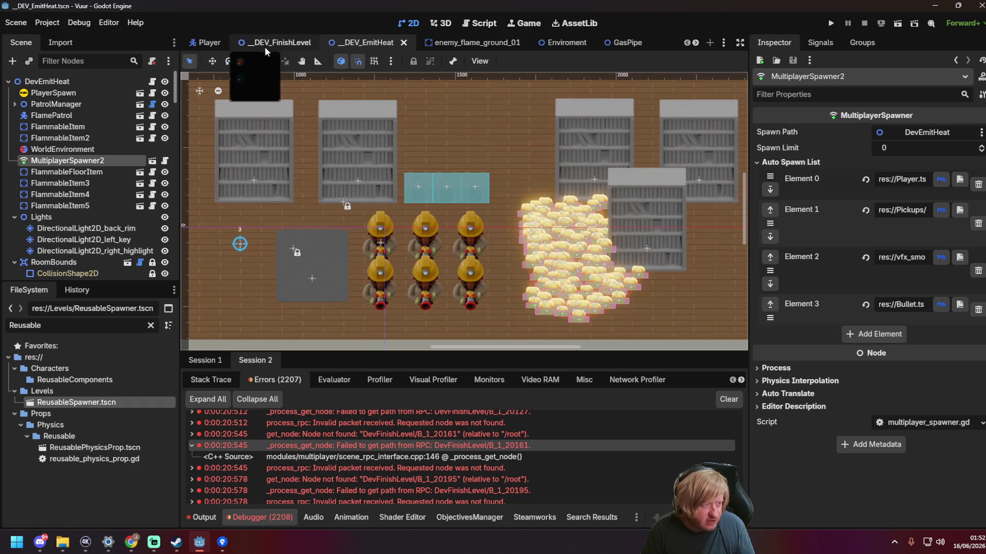
Step: Inspect the MultiplayerSpawner in _DEV_FinishLevel and its ReusableSpawner source scene
{"action": "left_click", "coordinate": [266, 45]}
{"action": "left_click", "coordinate": [64, 169]}
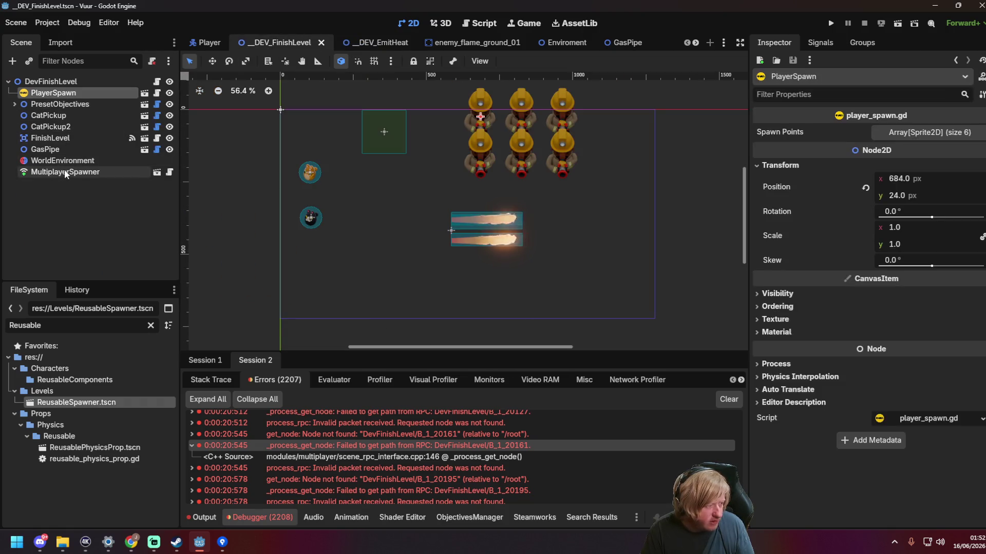
{"action": "left_click", "coordinate": [157, 172]}
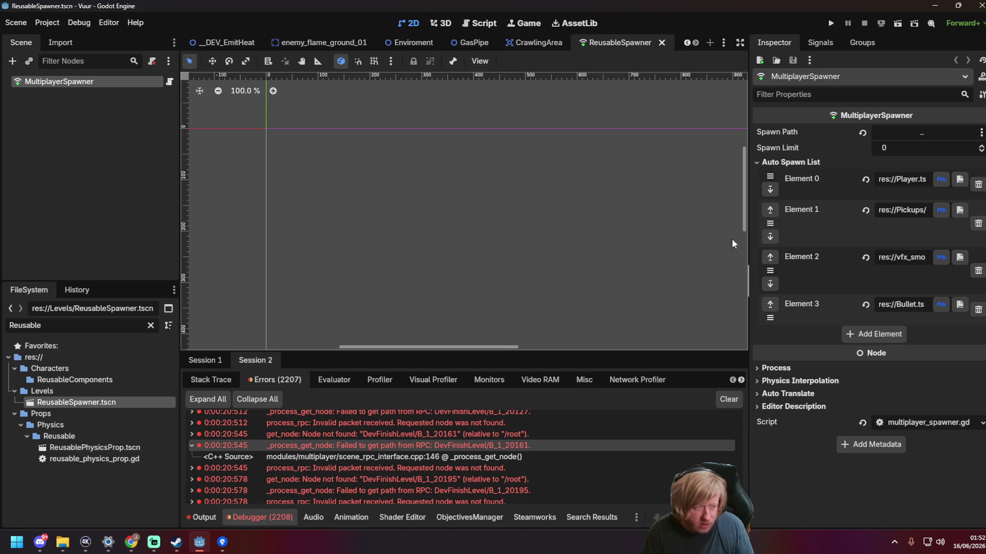
{"action": "left_click", "coordinate": [238, 45]}
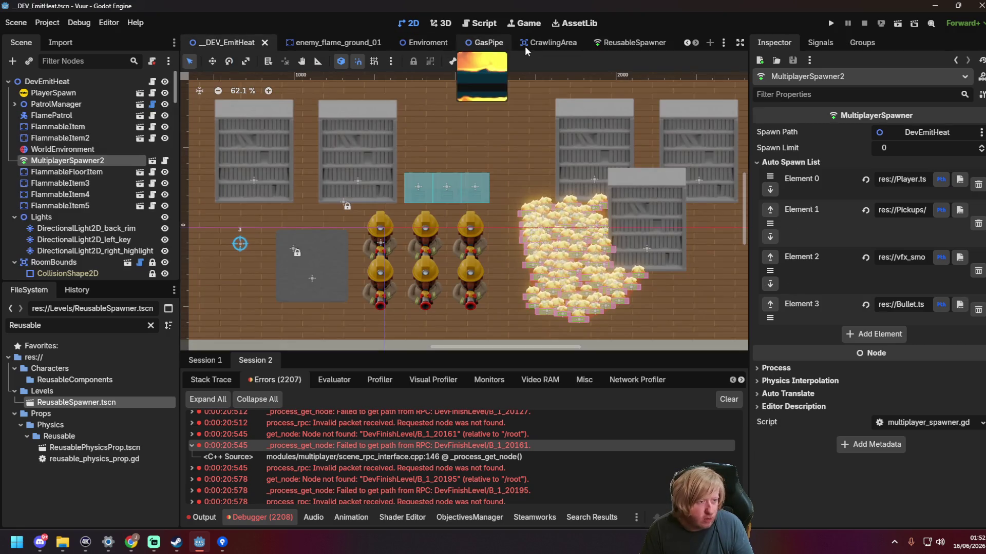
{"action": "scroll", "coordinate": [335, 44], "scroll_direction": "up", "scroll_amount": 2}
{"action": "scroll", "coordinate": [335, 45], "scroll_direction": "up", "scroll_amount": 1}
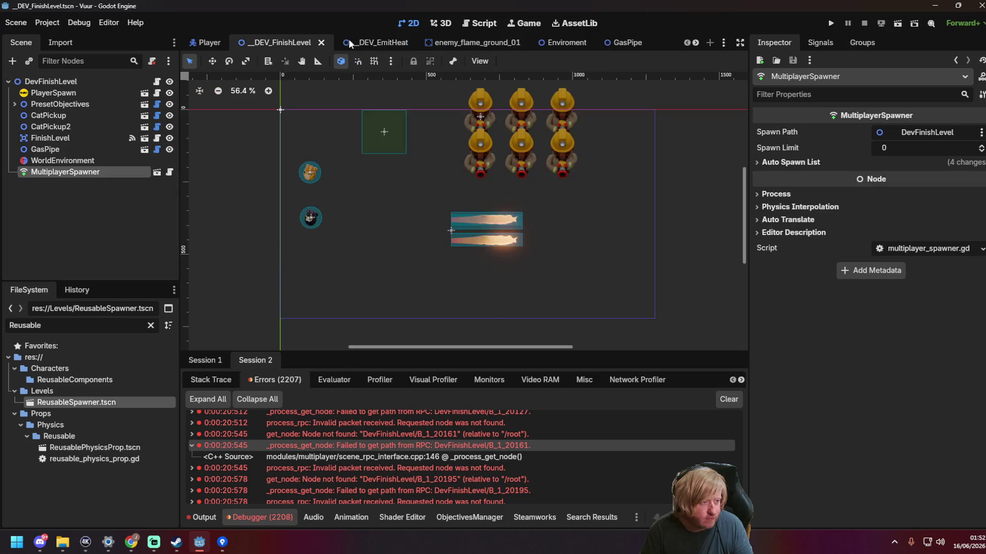
Step: Run _DEV_FinishLevel with F6, start a server, join as a second player, and spray water
{"action": "key", "text": "F6"}
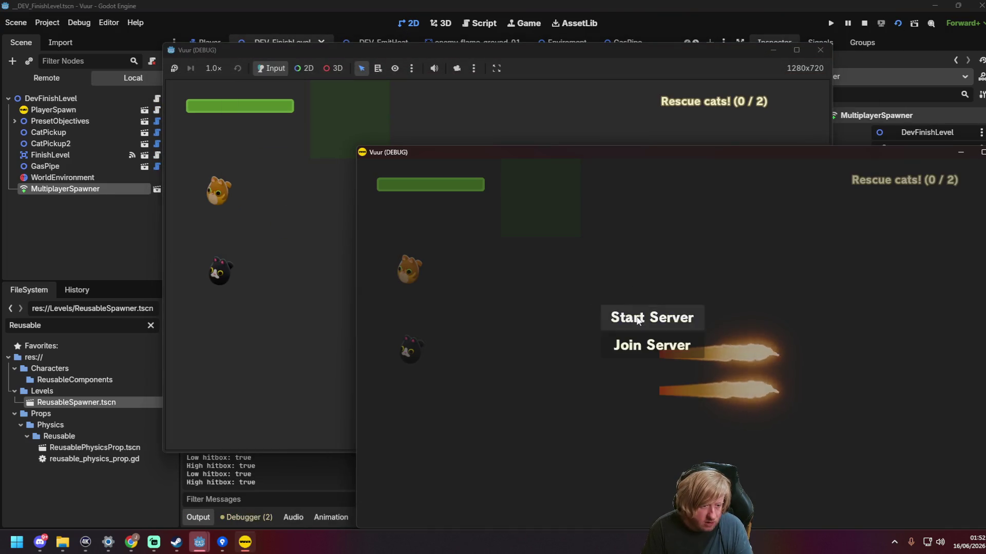
{"action": "left_click", "coordinate": [663, 317]}
{"action": "left_click", "coordinate": [282, 233]}
{"action": "left_click", "coordinate": [465, 267]}
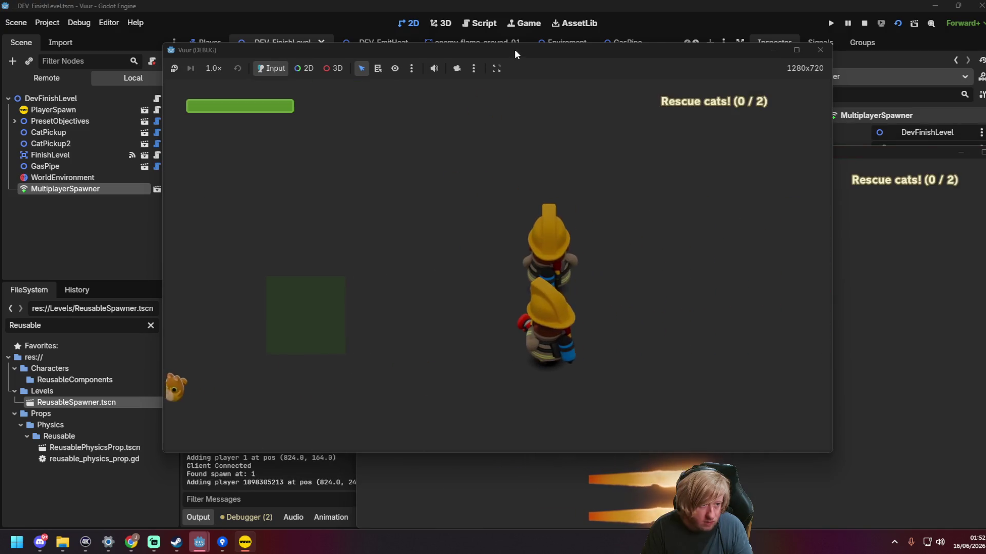
{"action": "left_click_drag", "start_coordinate": [514, 48], "coordinate": [315, 30]}
{"action": "left_click", "coordinate": [795, 228]}
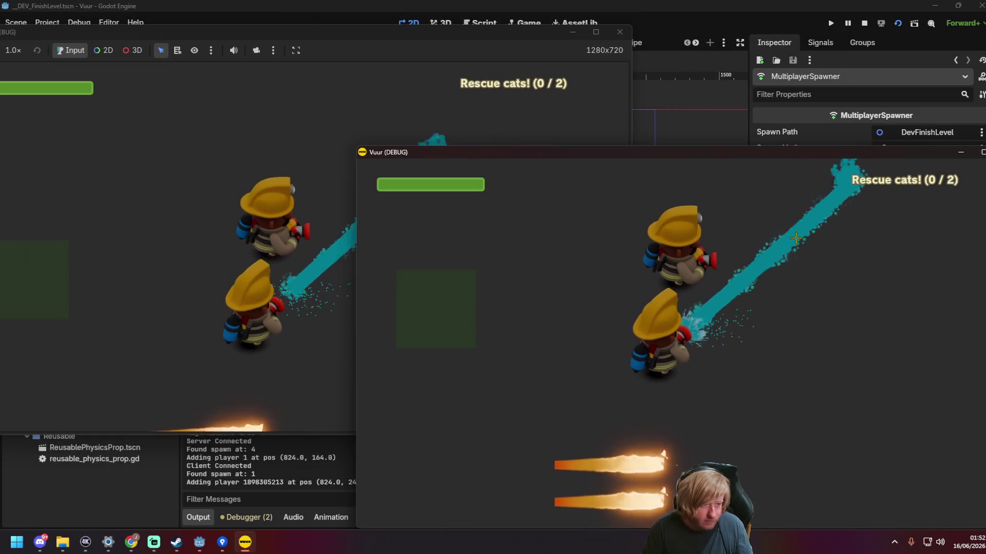
{"action": "mouse_move", "coordinate": [318, 154]}
{"action": "left_mouse_down"}
{"action": "mouse_move", "coordinate": [303, 163]}
{"action": "mouse_move", "coordinate": [514, 212]}
{"action": "mouse_move", "coordinate": [503, 264]}
{"action": "left_mouse_up"}
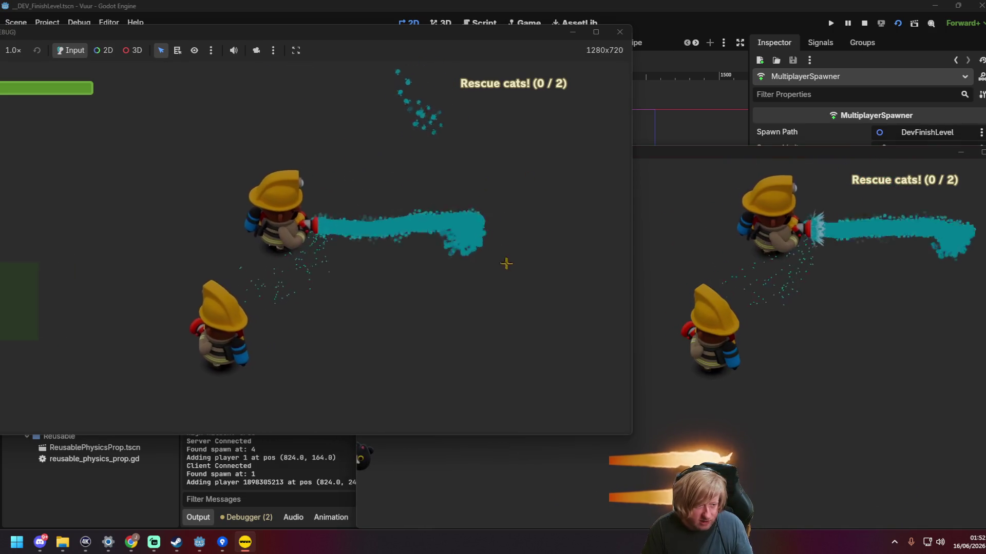
Step: Close both game windows to stop the test session
{"action": "left_click", "coordinate": [618, 31]}
{"action": "left_click_drag", "start_coordinate": [916, 153], "coordinate": [671, 100]}
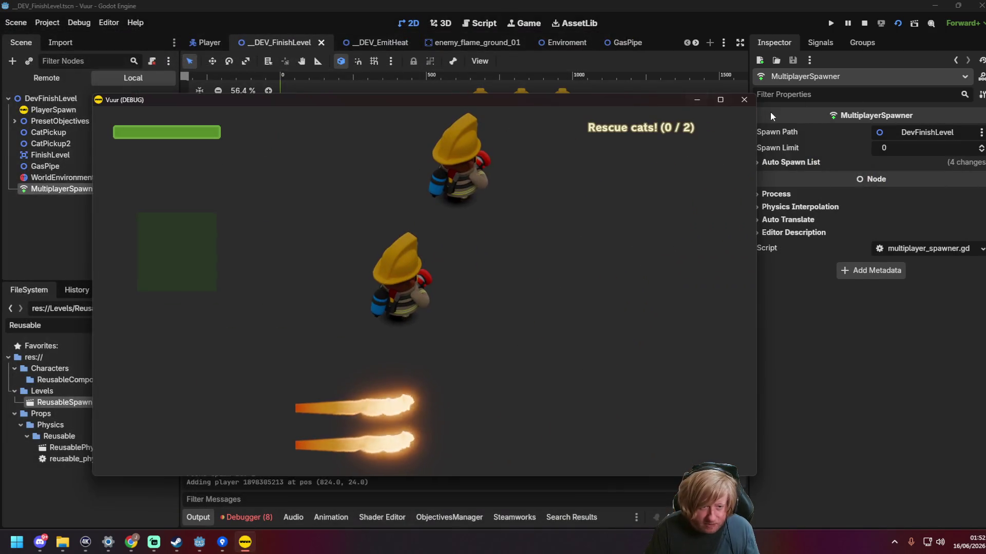
{"action": "left_click", "coordinate": [728, 98]}
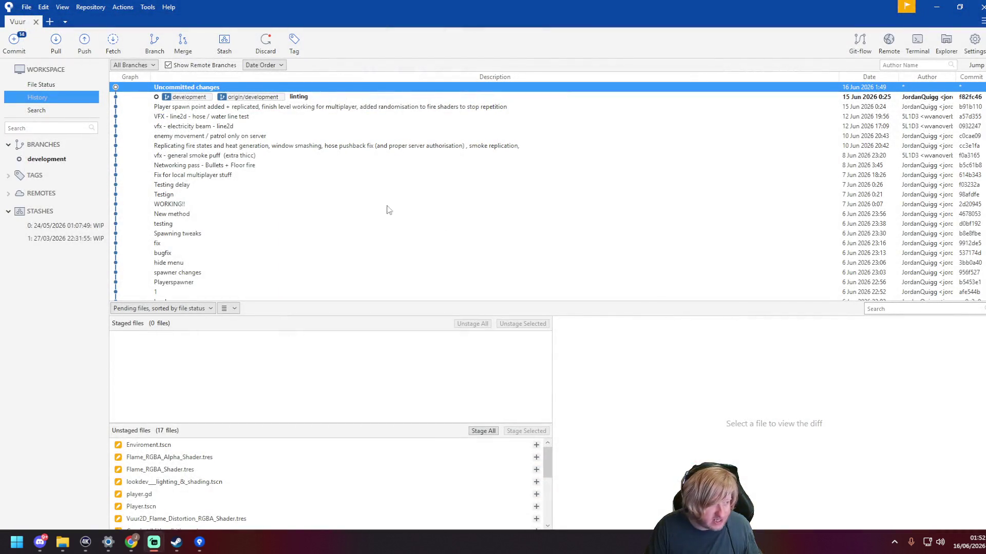
Step: Stage all 17 files, write the gas leaky pipe message, and commit with push to origin/development
{"action": "left_click", "coordinate": [43, 85]}
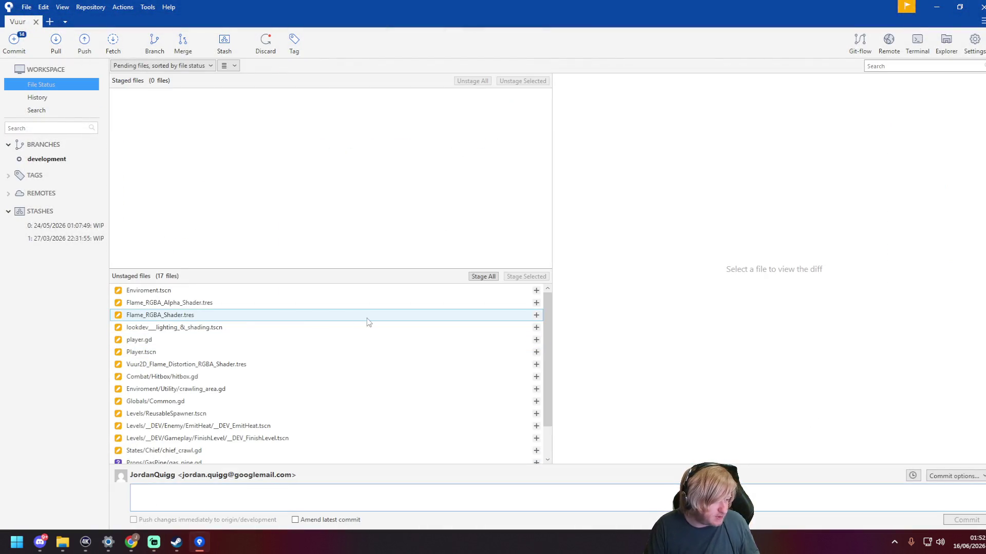
{"action": "left_click", "coordinate": [484, 276]}
{"action": "type", "text": "Gas leaky pipe with"}
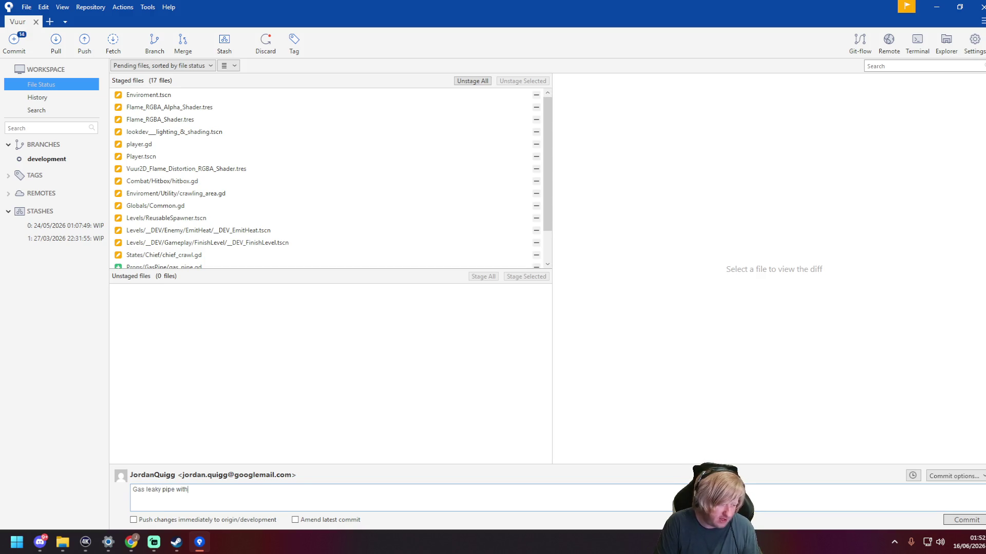
{"action": "type", "text": "flame"}
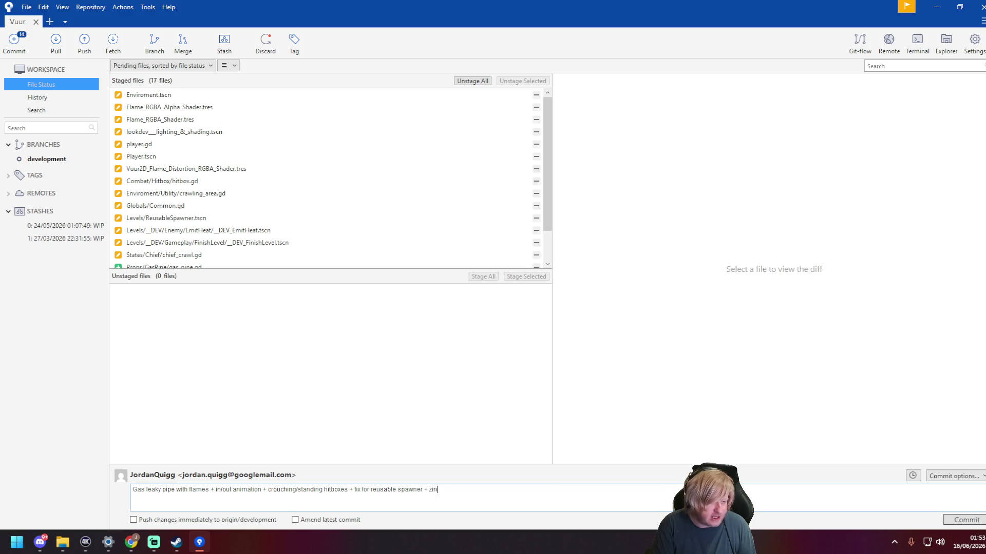
{"action": "type", "text": "under things"}
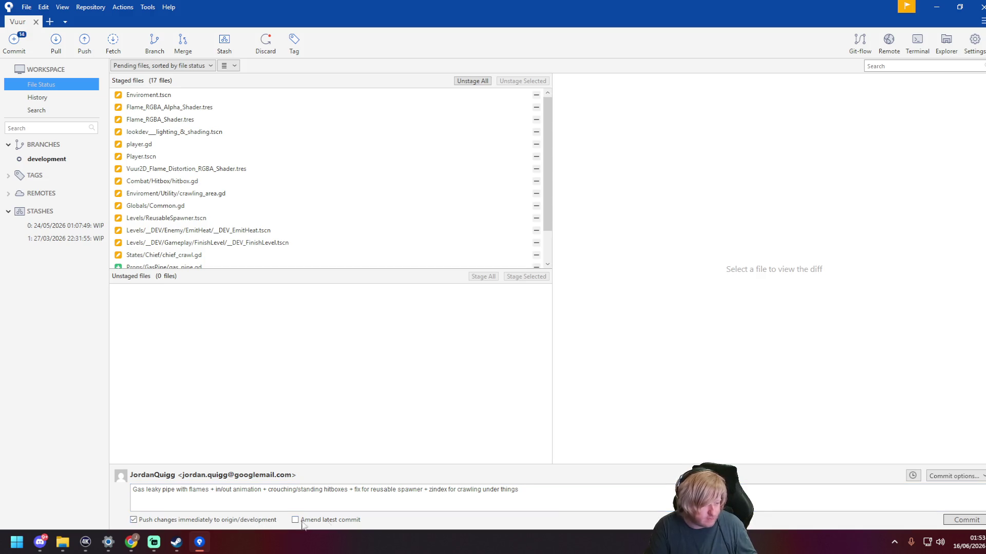
{"action": "left_click", "coordinate": [133, 520]}
{"action": "left_click", "coordinate": [970, 521]}
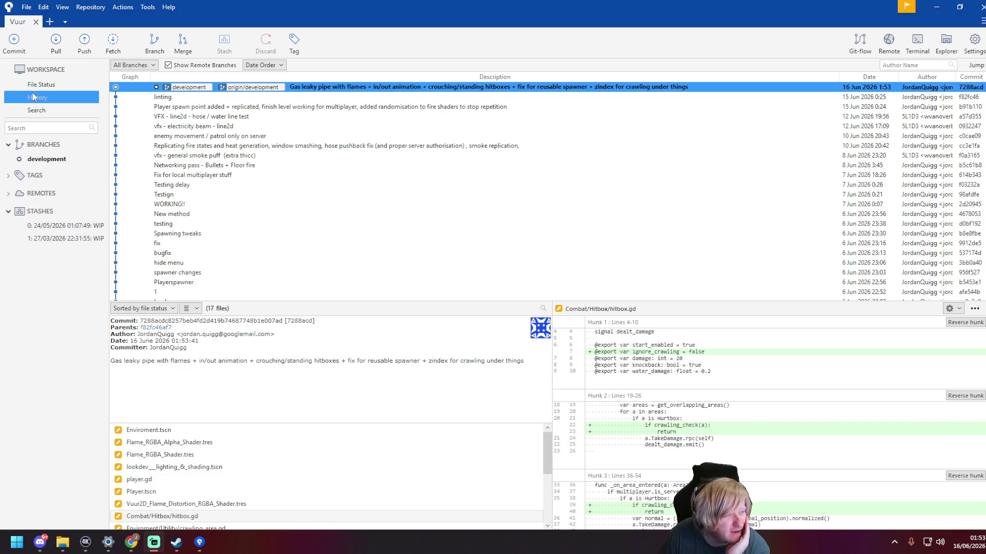
Step: Enlarge the diff pane and review the flame shader, lookdev lighting and player.gd changes
{"action": "scroll", "coordinate": [845, 434], "scroll_direction": "down", "scroll_amount": 5}
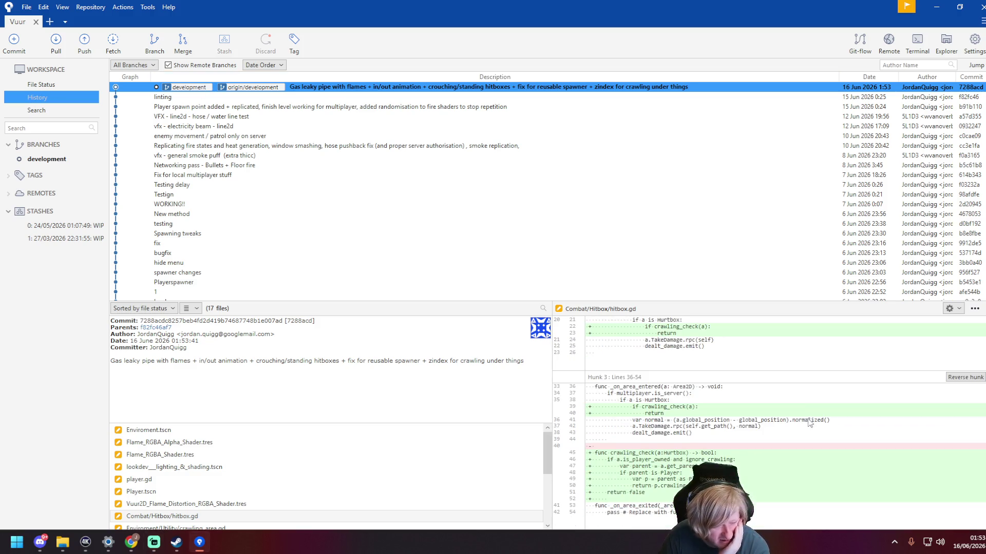
{"action": "left_click_drag", "start_coordinate": [598, 298], "coordinate": [599, 76]}
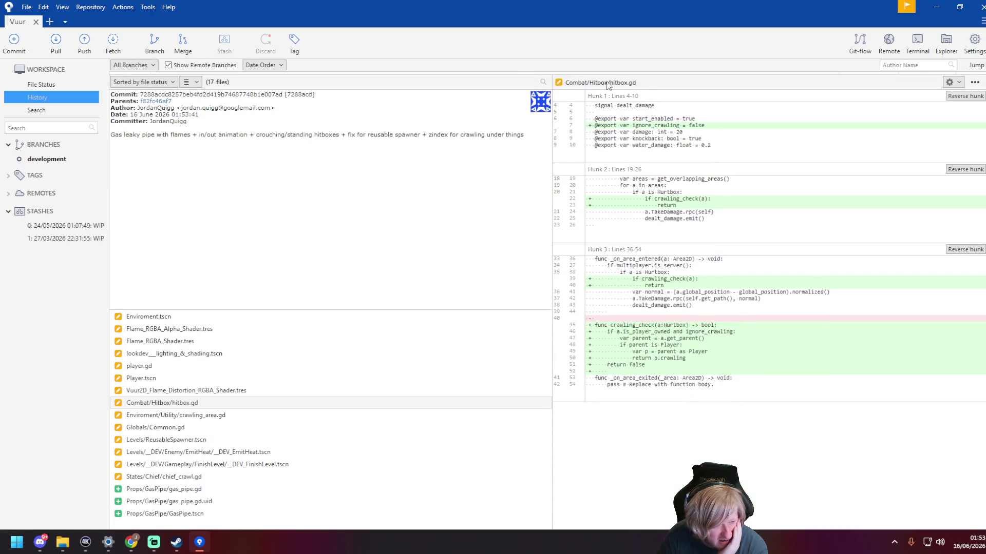
{"action": "left_click", "coordinate": [249, 329]}
{"action": "scroll", "coordinate": [831, 410], "scroll_direction": "up", "scroll_amount": 3}
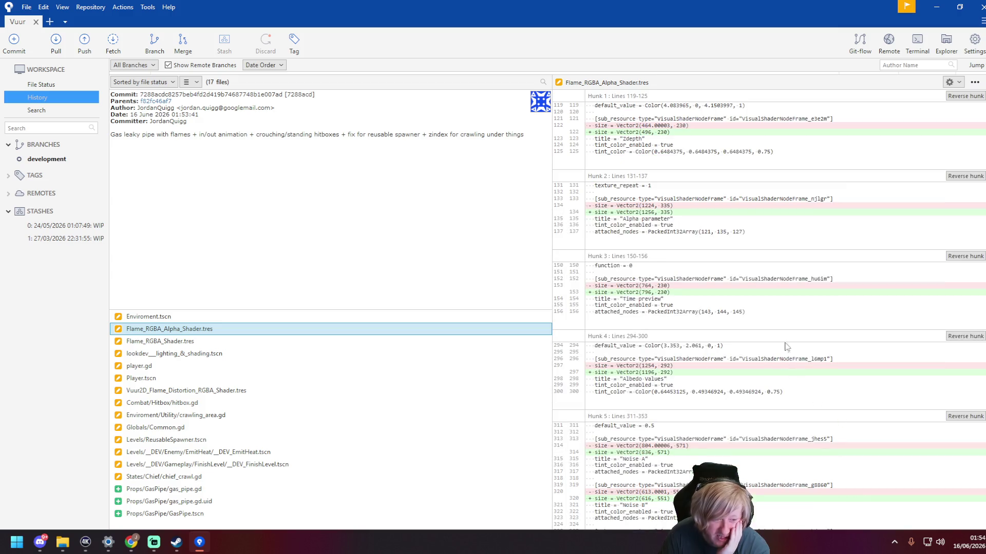
{"action": "scroll", "coordinate": [753, 280], "scroll_direction": "down", "scroll_amount": 10}
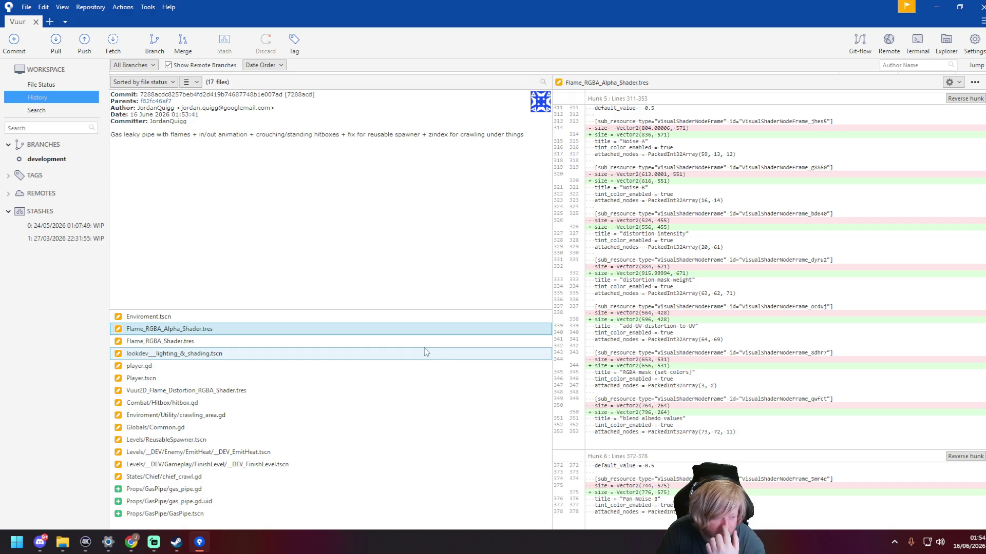
{"action": "left_click", "coordinate": [383, 343]}
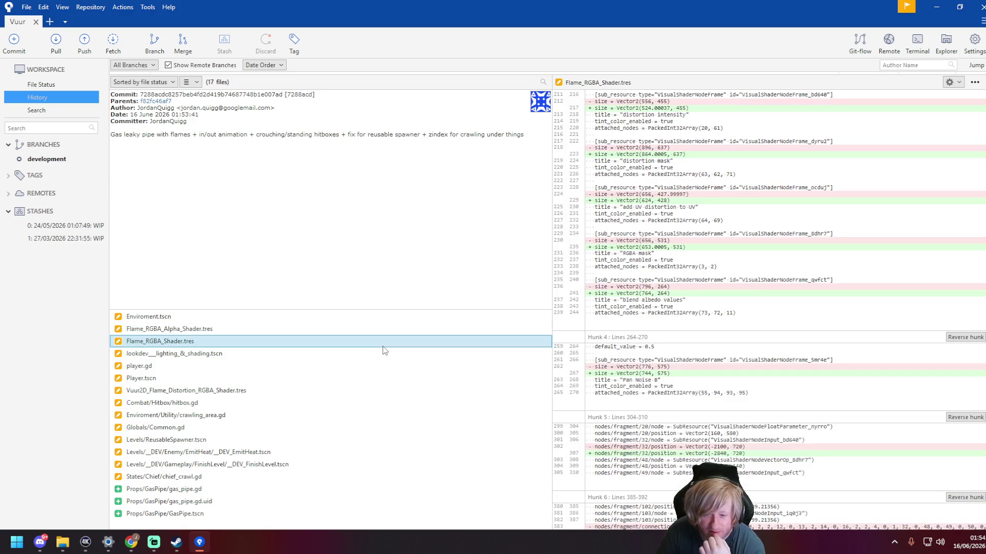
{"action": "scroll", "coordinate": [800, 415], "scroll_direction": "down", "scroll_amount": 2}
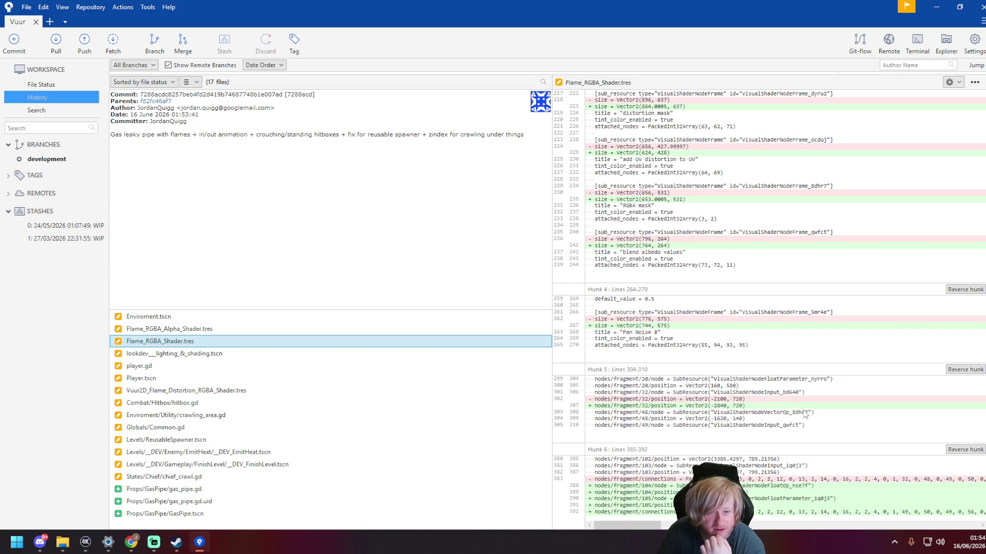
{"action": "left_click", "coordinate": [286, 357]}
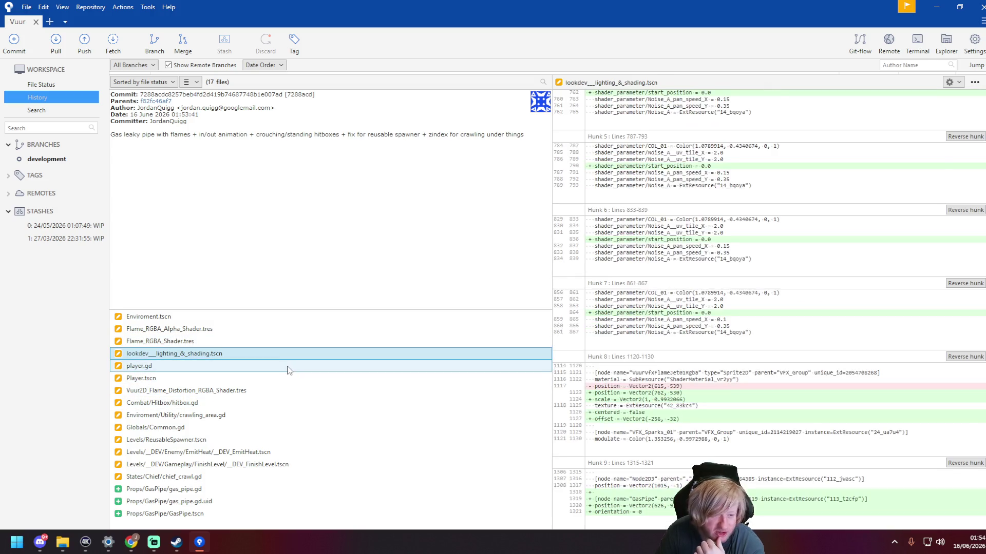
{"action": "left_click", "coordinate": [288, 367]}
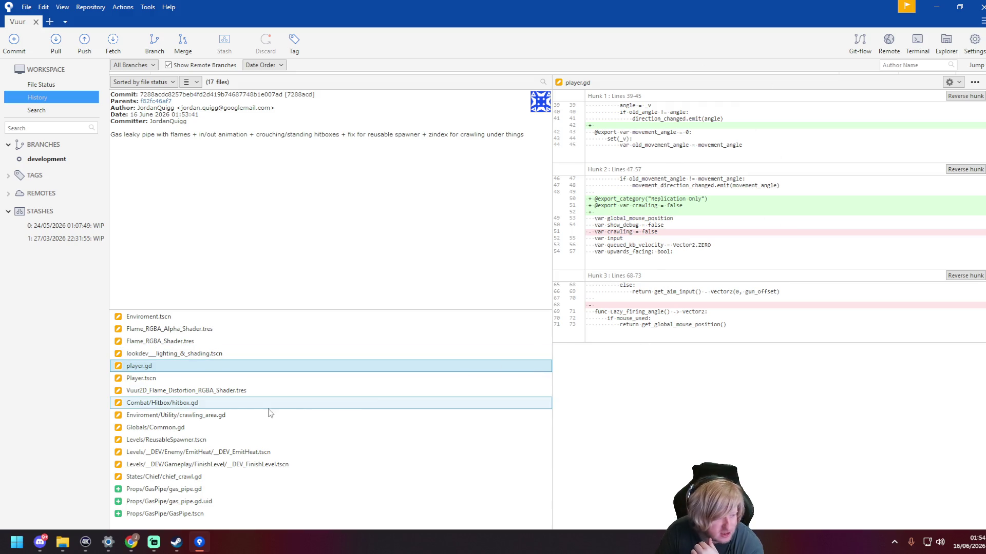
Step: Review the hitbox.gd, crawling_area.gd, Common.gd and ReusableSpawner.tscn diffs, then close Sourcetree
{"action": "left_click", "coordinate": [185, 403]}
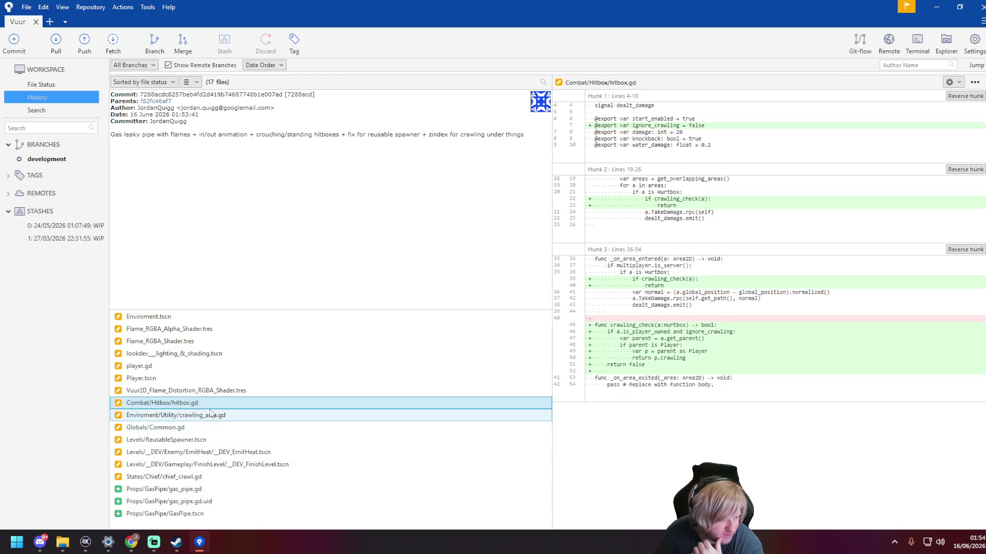
{"action": "left_click", "coordinate": [213, 415]}
{"action": "left_click", "coordinate": [223, 434]}
{"action": "left_click", "coordinate": [223, 440]}
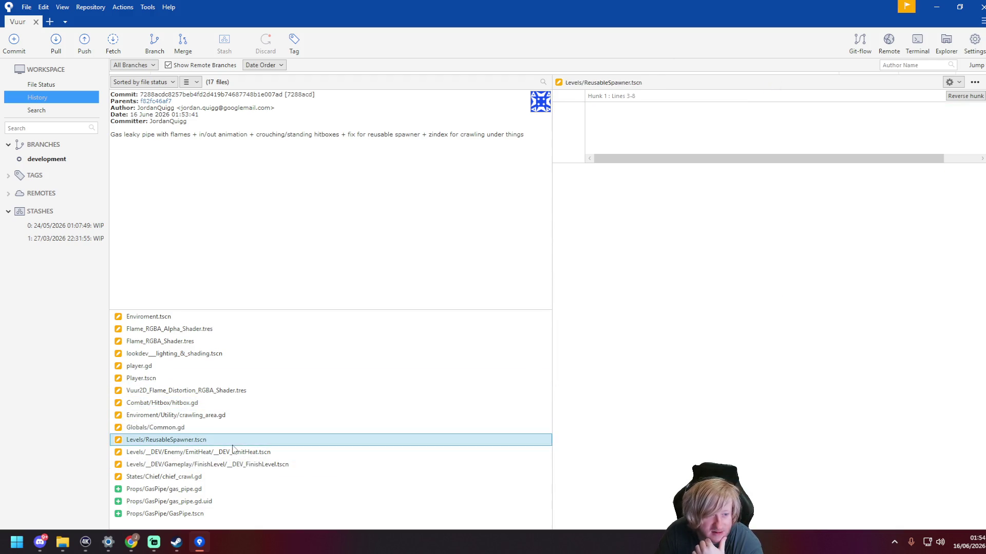
{"action": "left_click", "coordinate": [982, 7]}
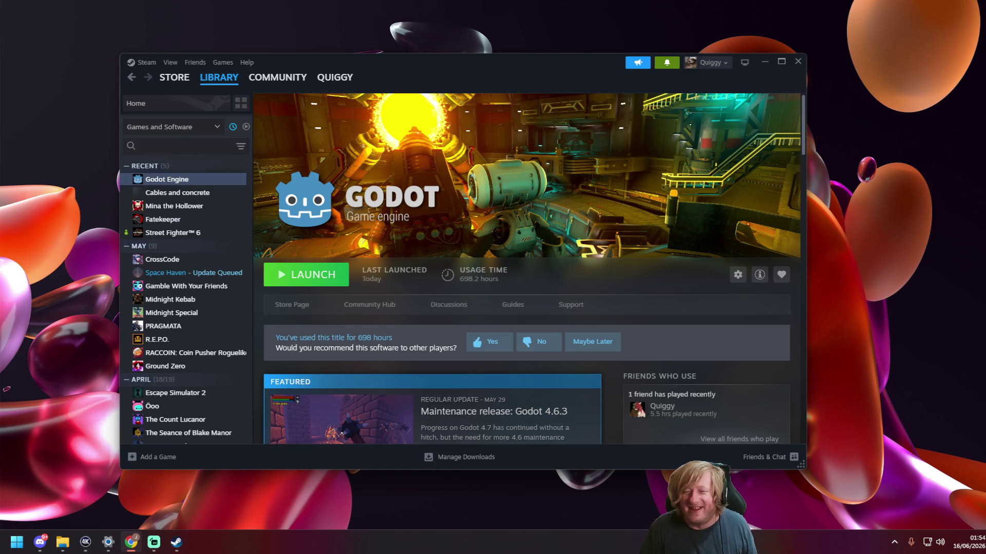
Step: Bring the Chrome window showing Twitch to the front
{"action": "left_click", "coordinate": [132, 542]}
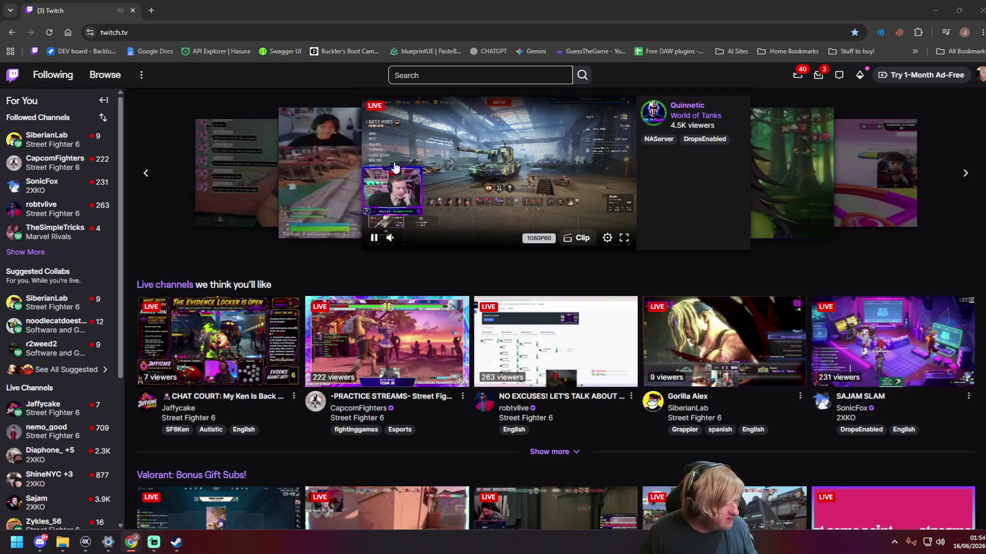
Step: Open the GamesDoneQuick stream from Followed Channels and lower its volume to 5%
{"action": "left_click", "coordinate": [30, 253]}
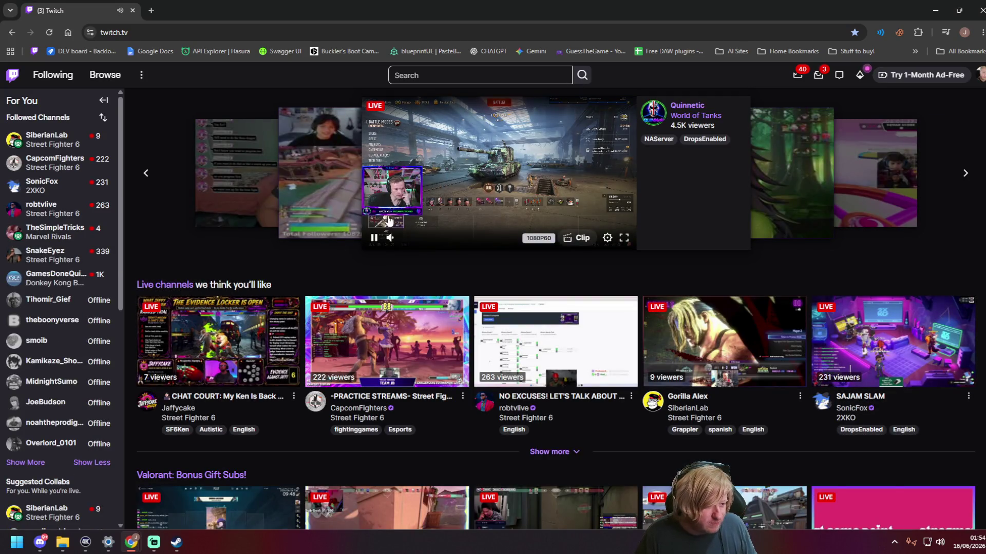
{"action": "left_click", "coordinate": [63, 284]}
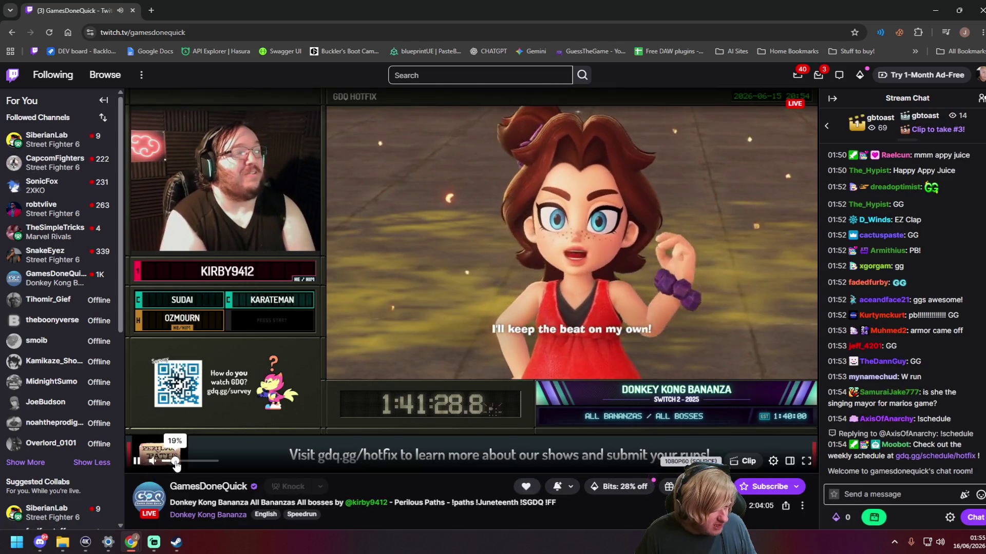
{"action": "left_click", "coordinate": [175, 460]}
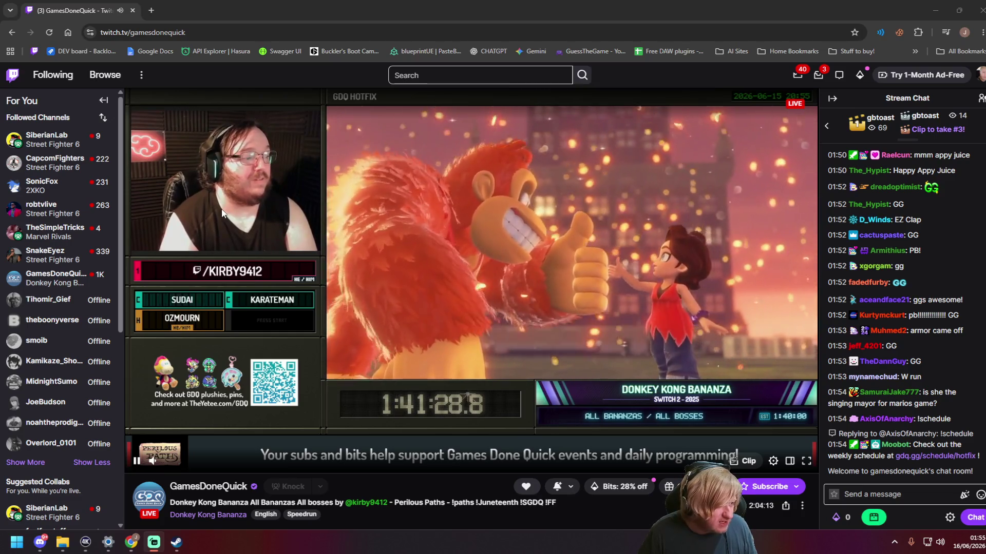
{"action": "key", "text": "alt+Tab"}
{"action": "left_click", "coordinate": [169, 463]}
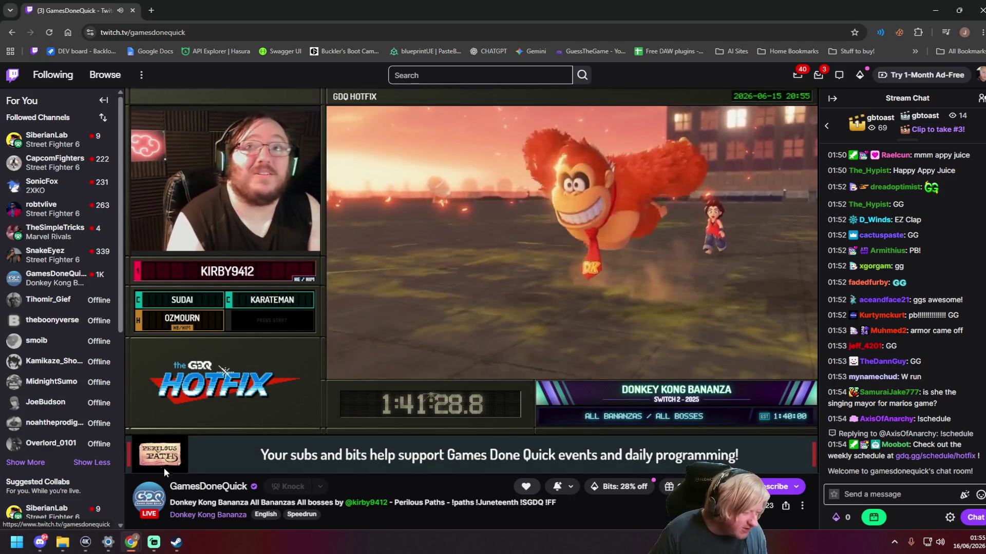
{"action": "mouse_move", "coordinate": [148, 469]}
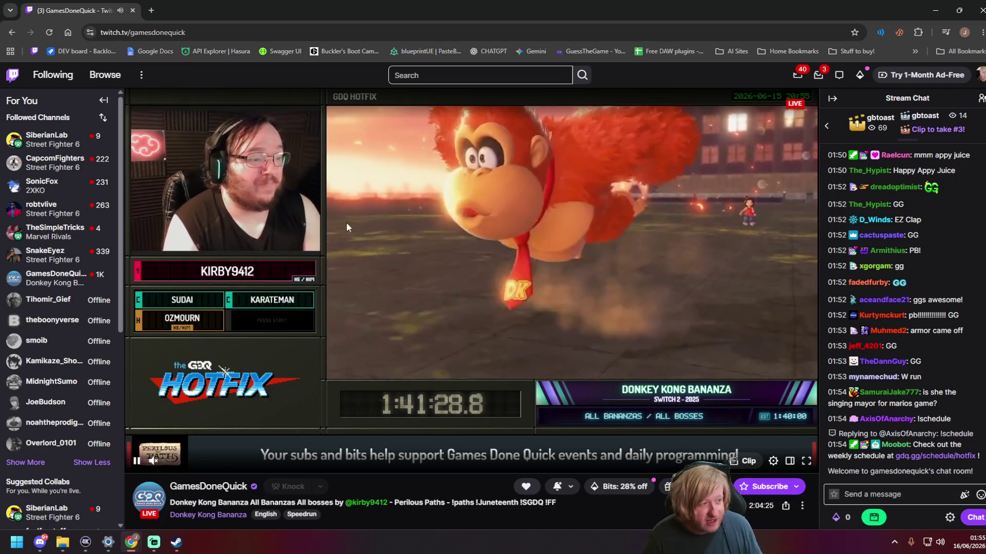
{"action": "left_click", "coordinate": [206, 37]}
Step: Go to YouTube, search 'oh banana dk bananza', and open and pause the first short
{"action": "type", "text": "you"}
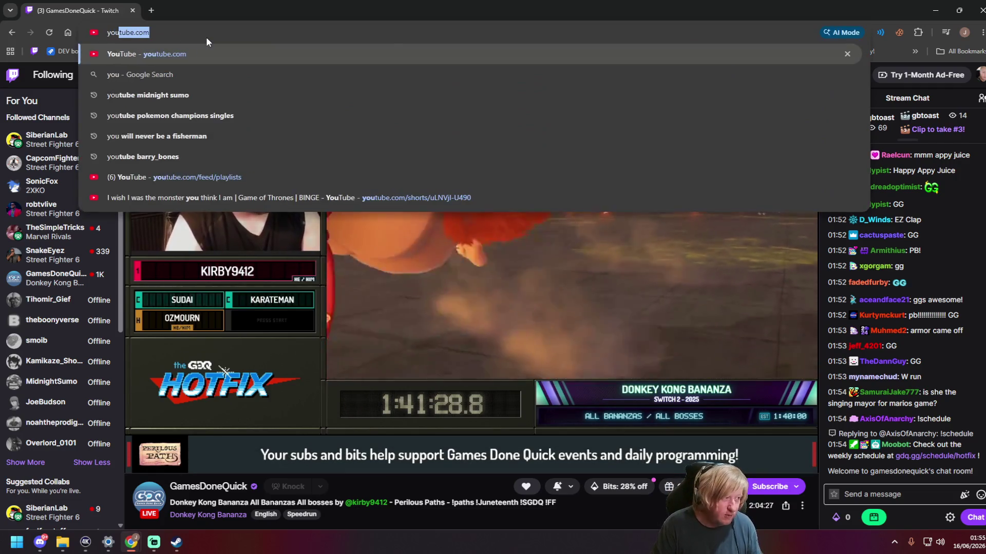
{"action": "key", "text": "Return"}
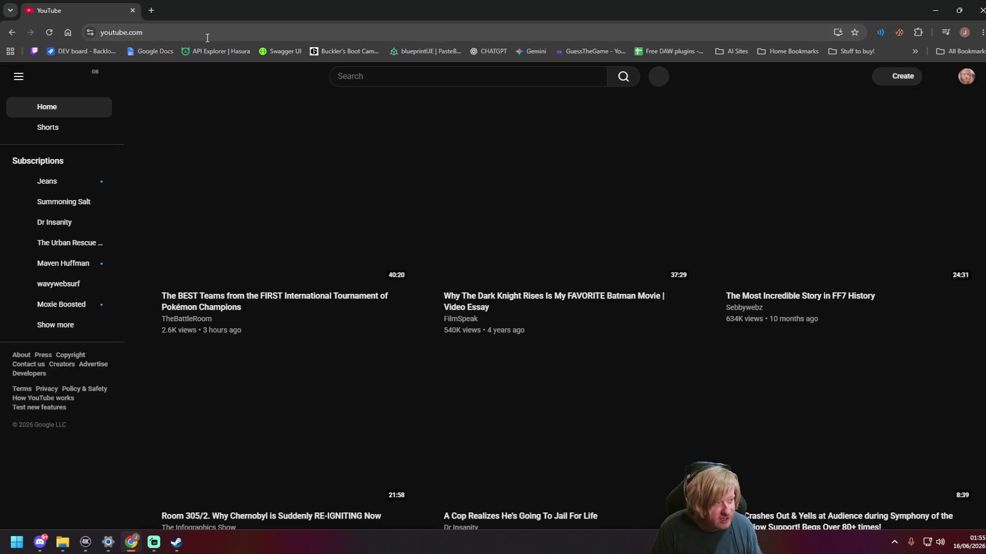
{"action": "type", "text": "oh"}
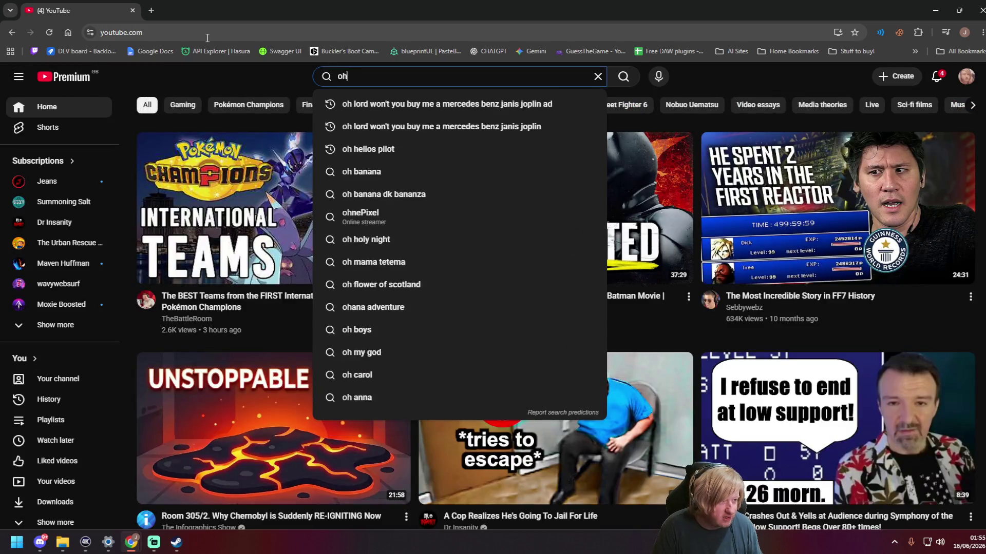
{"action": "type", "text": " banana dk bananza"}
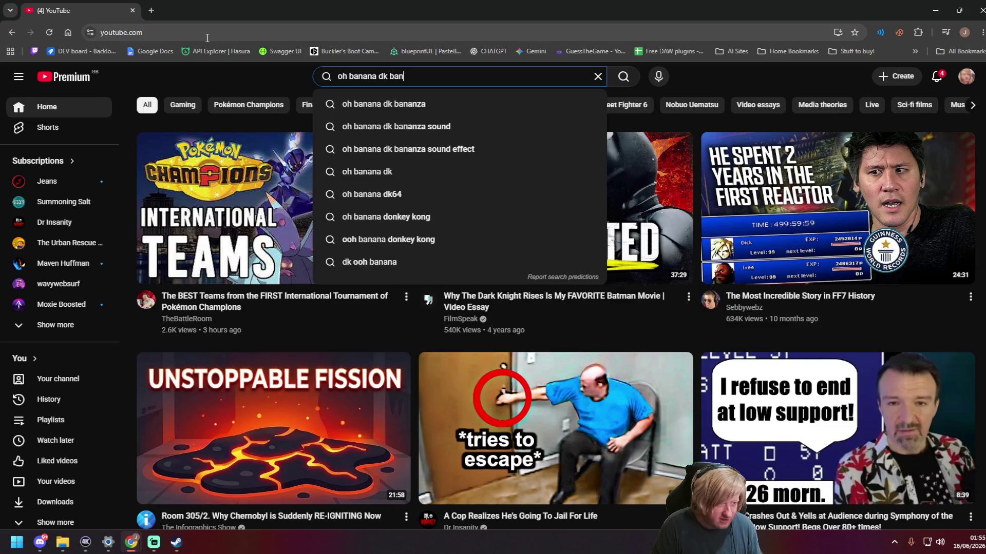
{"action": "key", "text": "Return"}
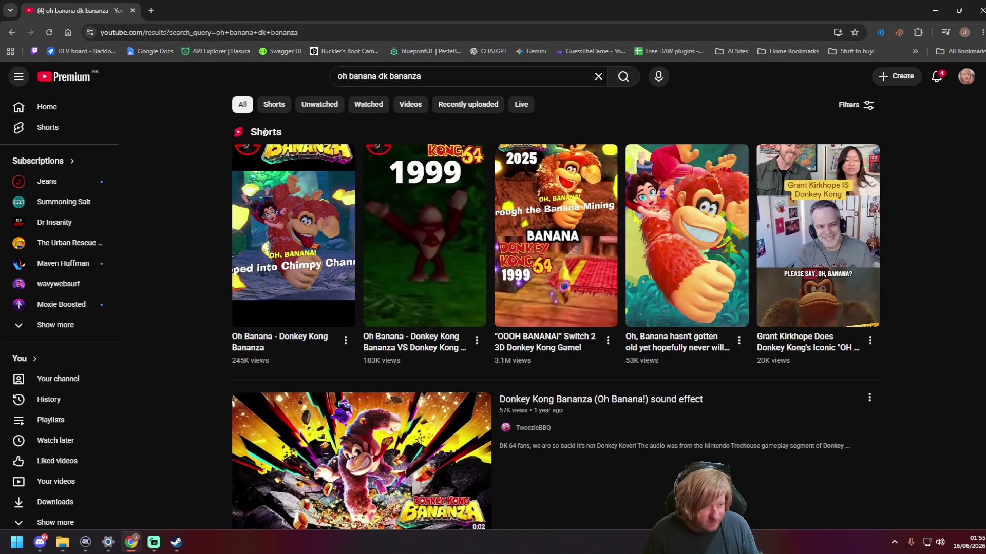
{"action": "left_click", "coordinate": [290, 192]}
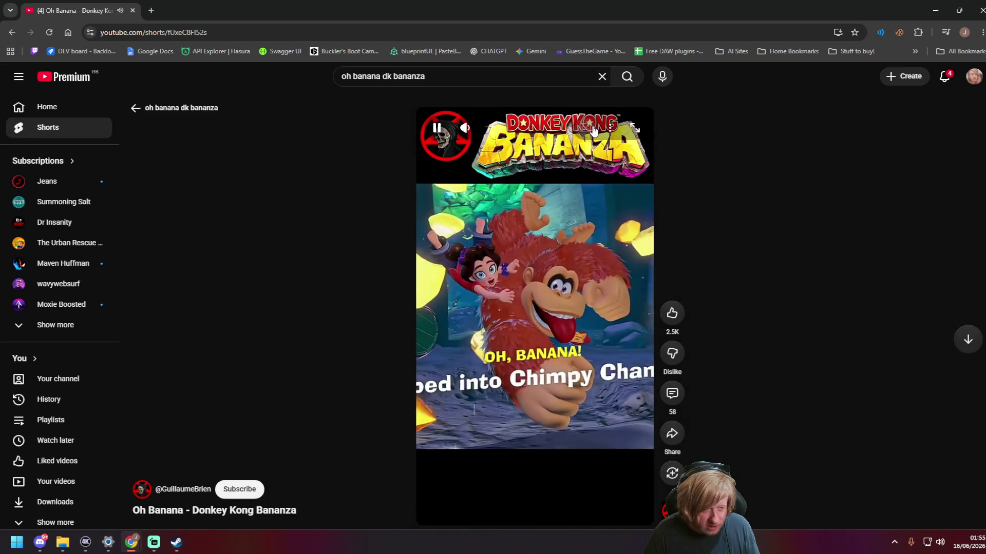
{"action": "left_click", "coordinate": [566, 272]}
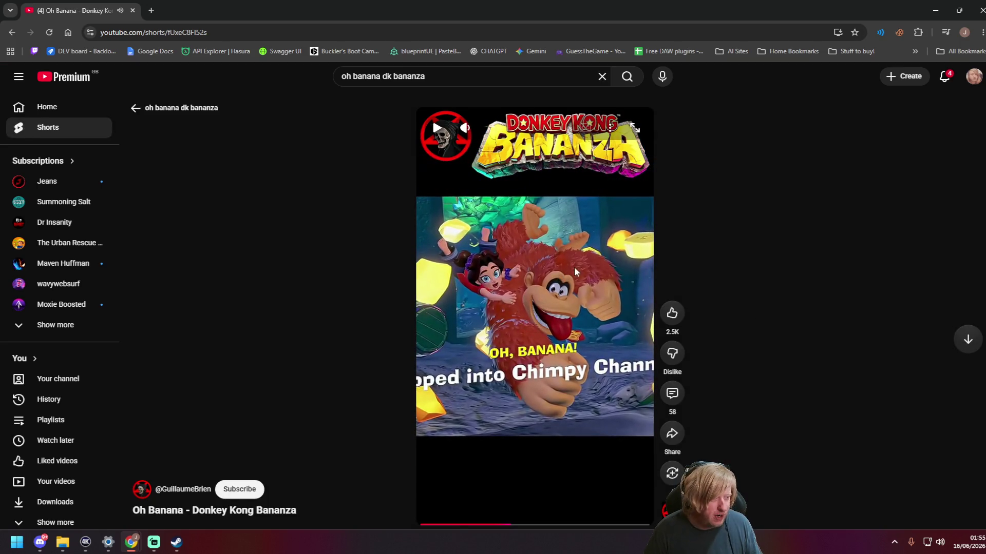
{"action": "left_click", "coordinate": [154, 543]}
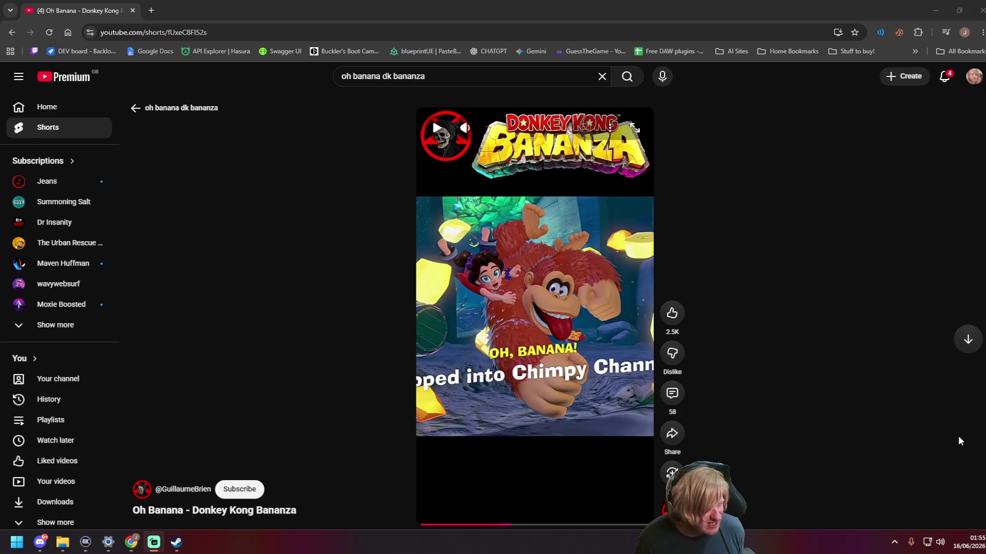
Step: Play the Jeans channel's newest video, skip to the team screen, and pause it
{"action": "left_click", "coordinate": [47, 182]}
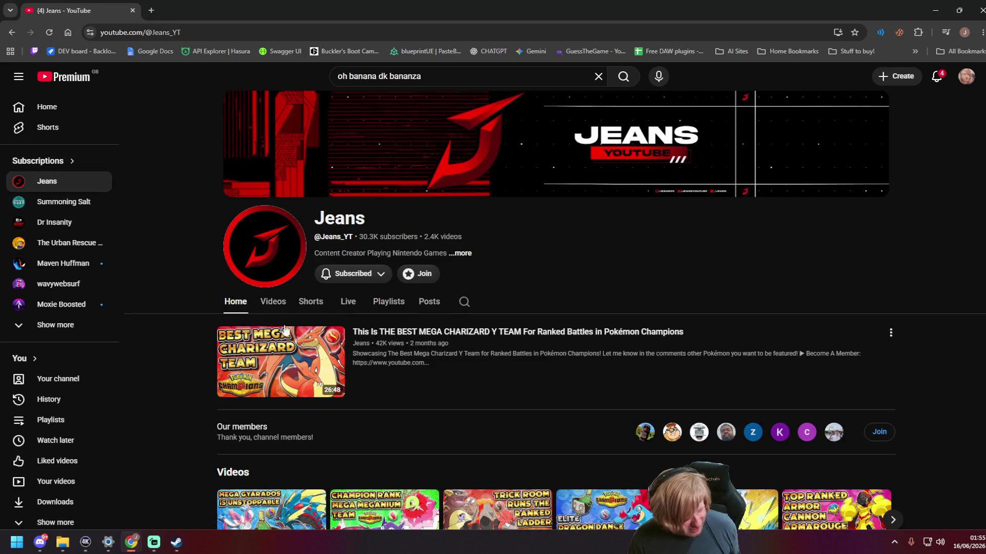
{"action": "scroll", "coordinate": [268, 317], "scroll_direction": "down", "scroll_amount": 4}
{"action": "scroll", "coordinate": [268, 317], "scroll_direction": "up", "scroll_amount": 3}
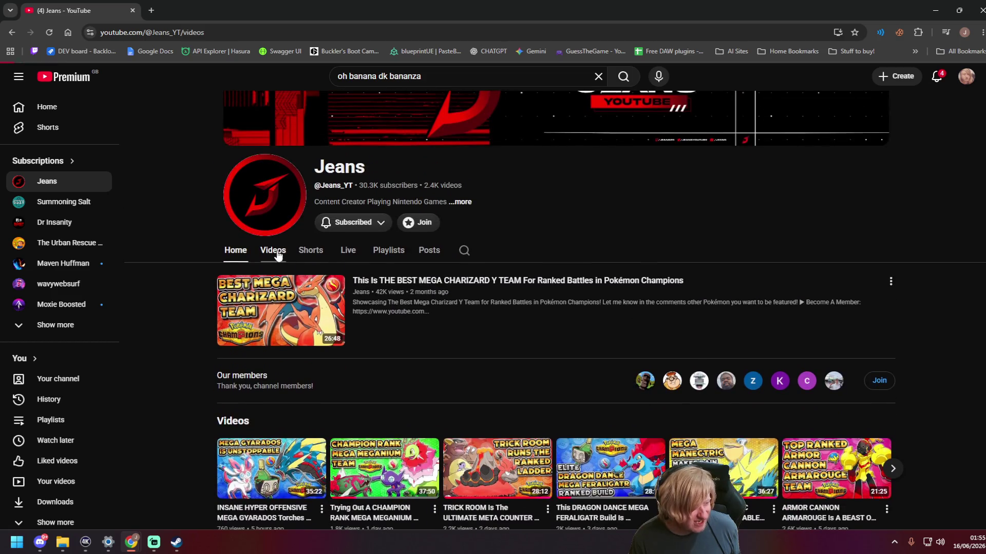
{"action": "left_click", "coordinate": [272, 248]}
{"action": "scroll", "coordinate": [298, 321], "scroll_direction": "down", "scroll_amount": 1}
{"action": "left_click", "coordinate": [358, 334]}
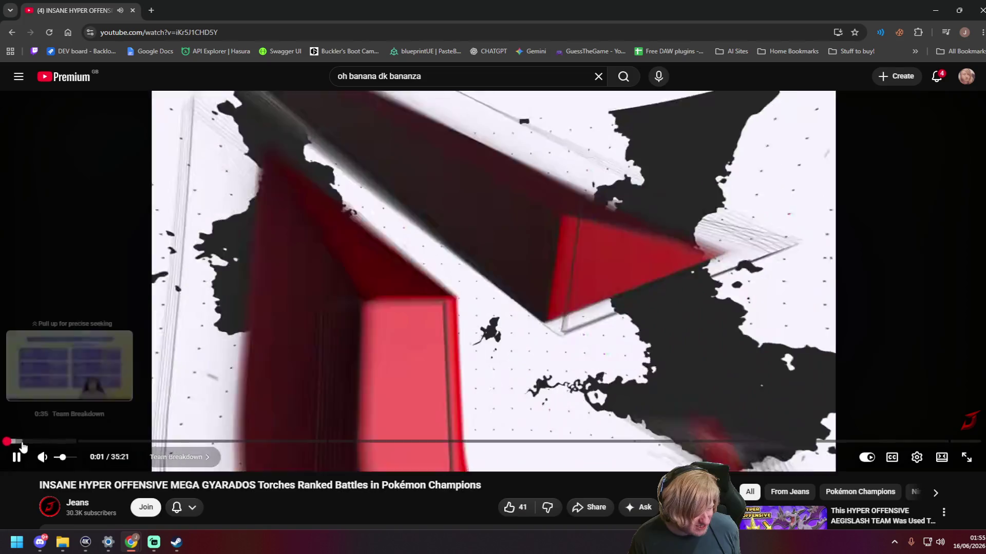
{"action": "left_click", "coordinate": [22, 441]}
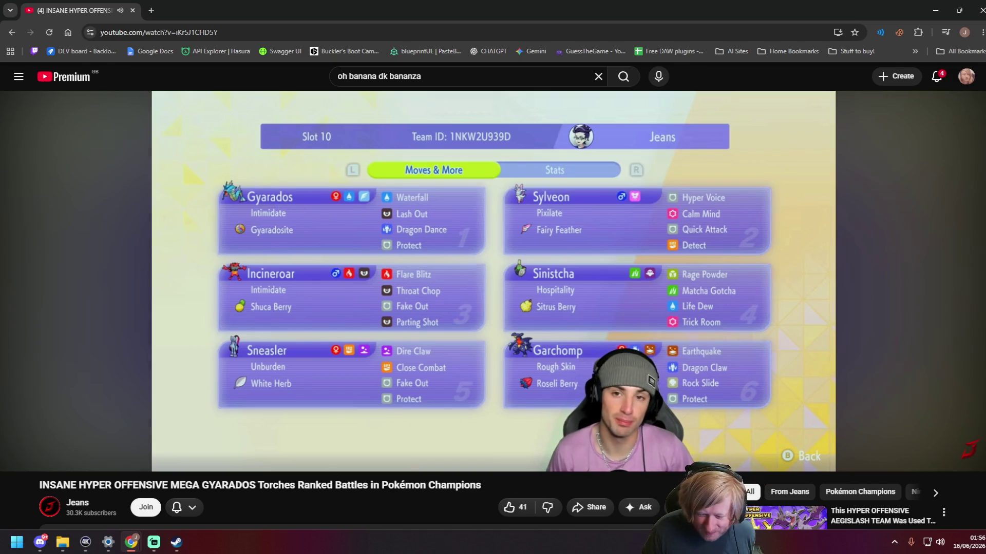
{"action": "left_click", "coordinate": [130, 543]}
{"action": "left_click", "coordinate": [131, 542]}
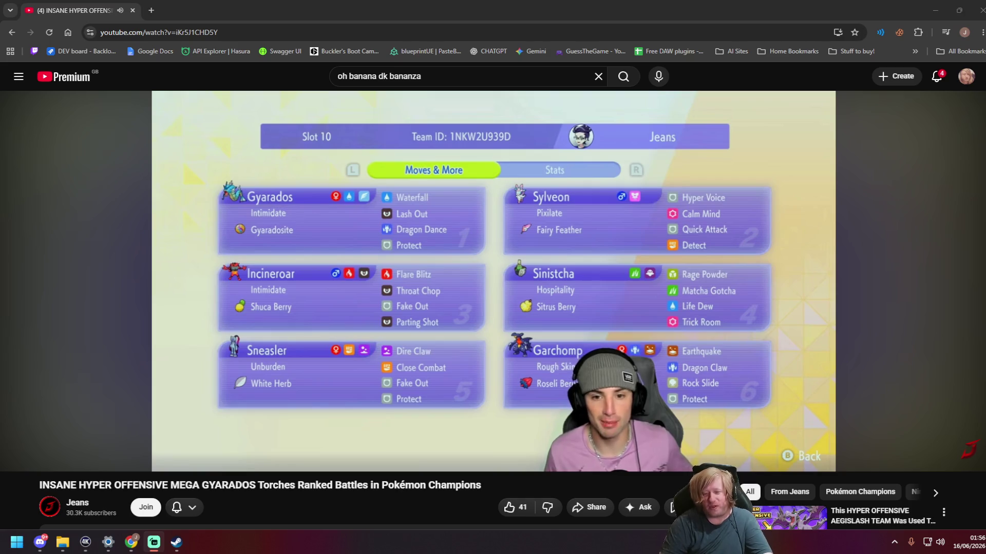
{"action": "left_click", "coordinate": [765, 341]}
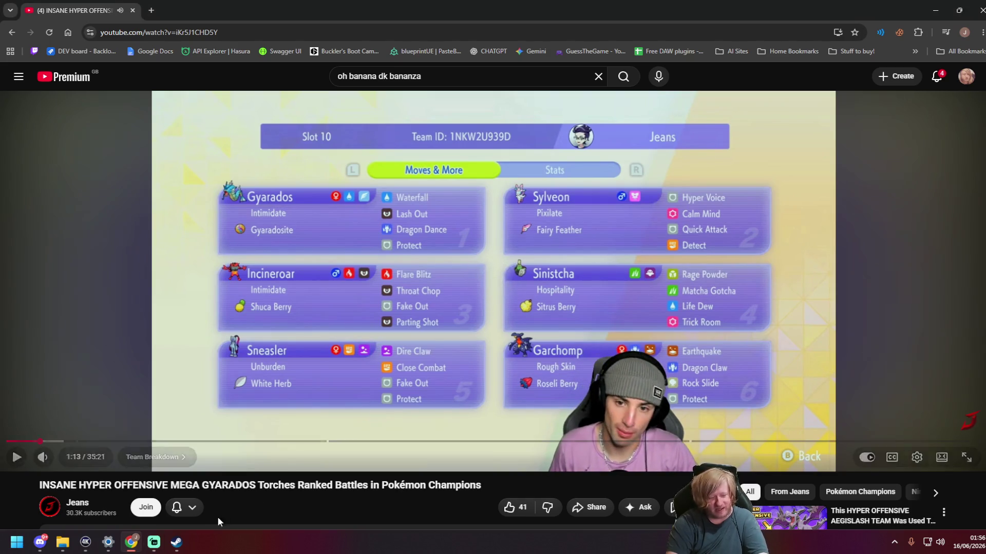
Step: Trim the search query to 'oh banana' and rerun the search
{"action": "left_click_drag", "start_coordinate": [29, 487], "coordinate": [250, 485]}
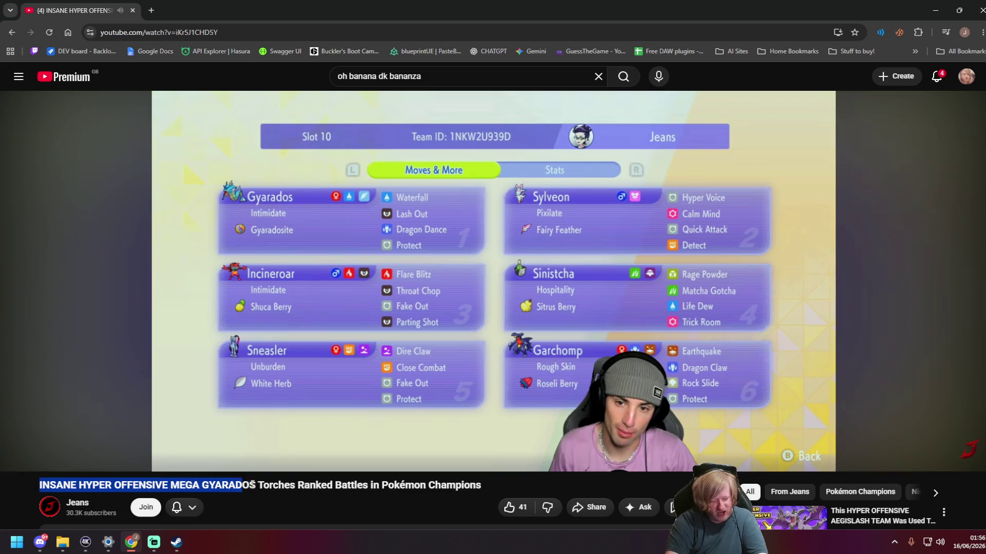
{"action": "left_click", "coordinate": [350, 505]}
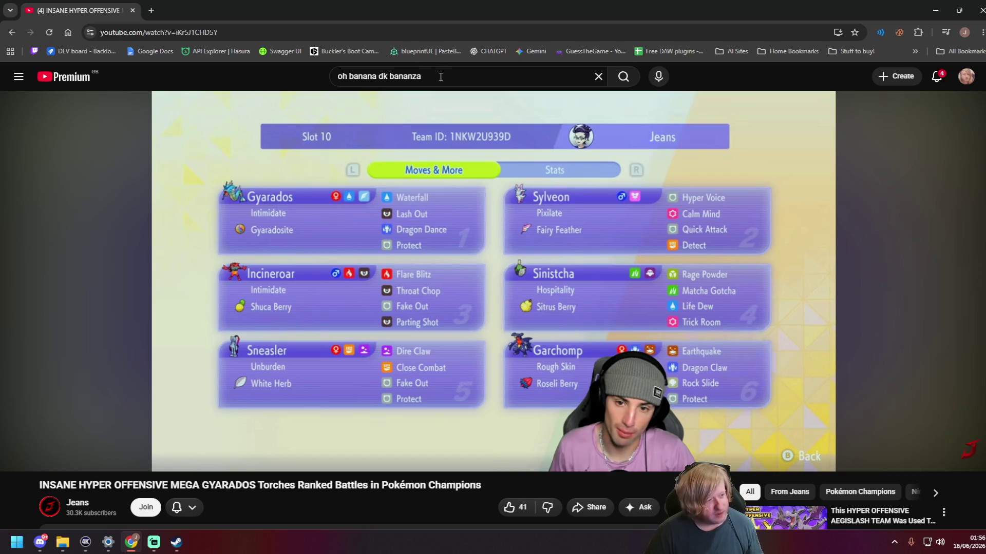
{"action": "left_click_drag", "start_coordinate": [377, 76], "coordinate": [422, 76]}
{"action": "key", "text": "BackSpace"}
{"action": "key", "text": "Return"}
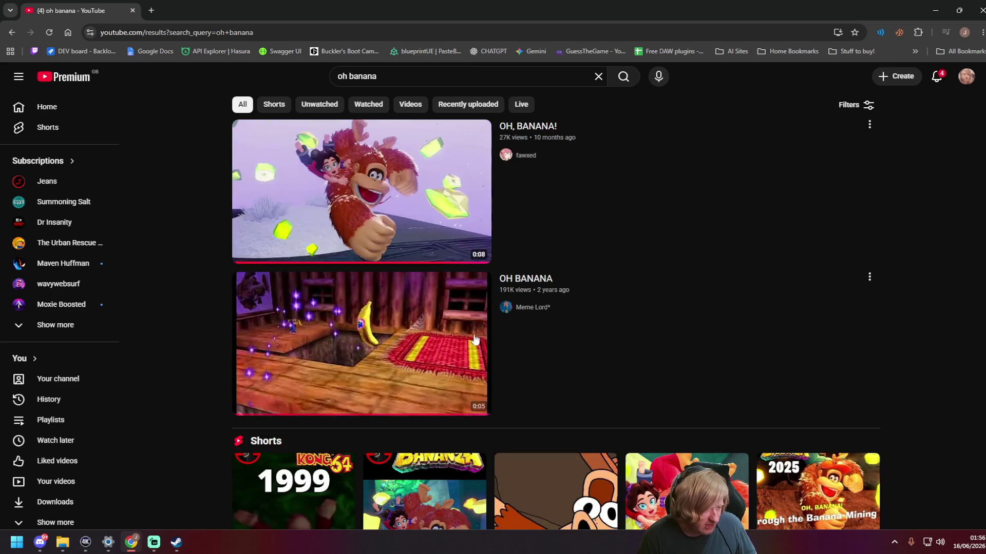
Step: Watch the OH BANANA video, pausing it and replaying the clip from the start
{"action": "left_click", "coordinate": [419, 338]}
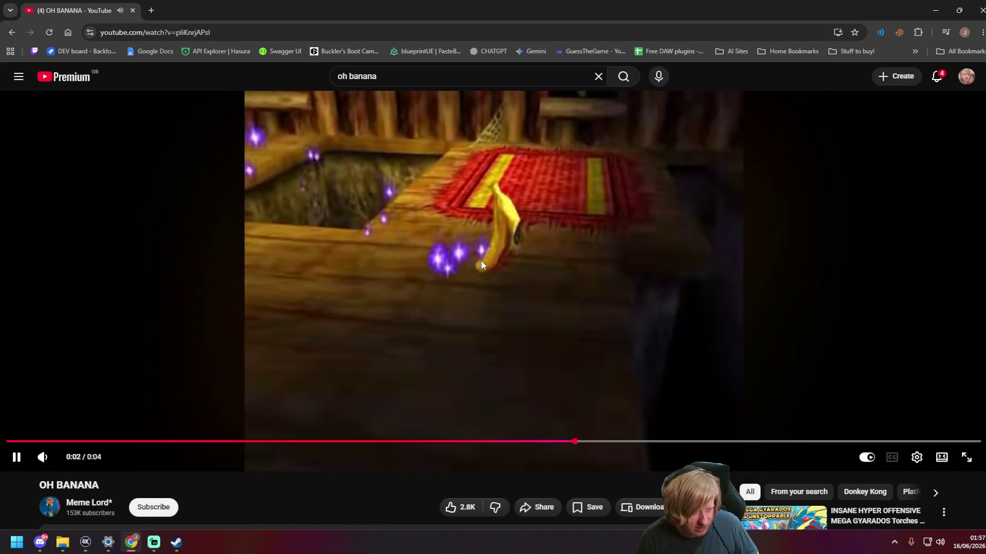
{"action": "left_click", "coordinate": [529, 277]}
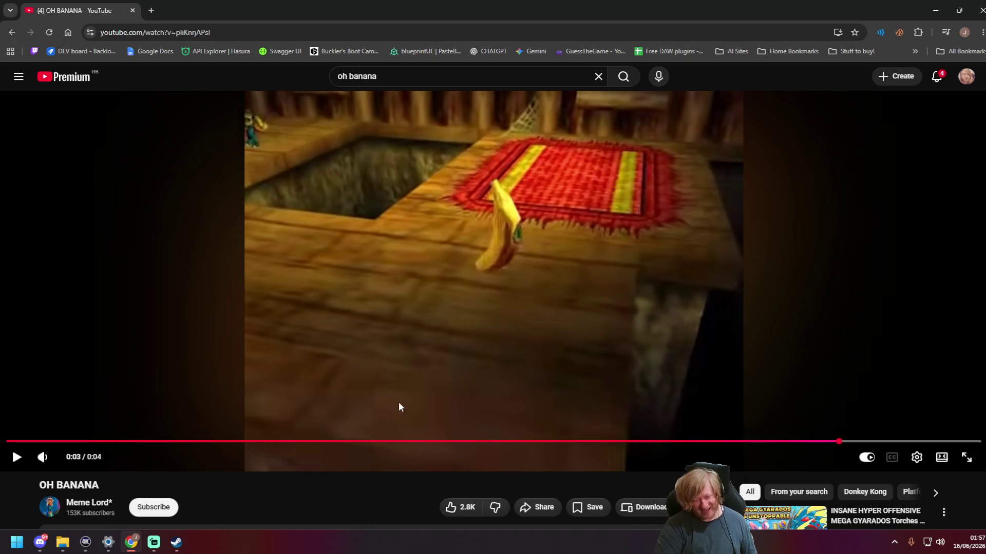
{"action": "left_click", "coordinate": [52, 441]}
{"action": "left_click", "coordinate": [17, 458]}
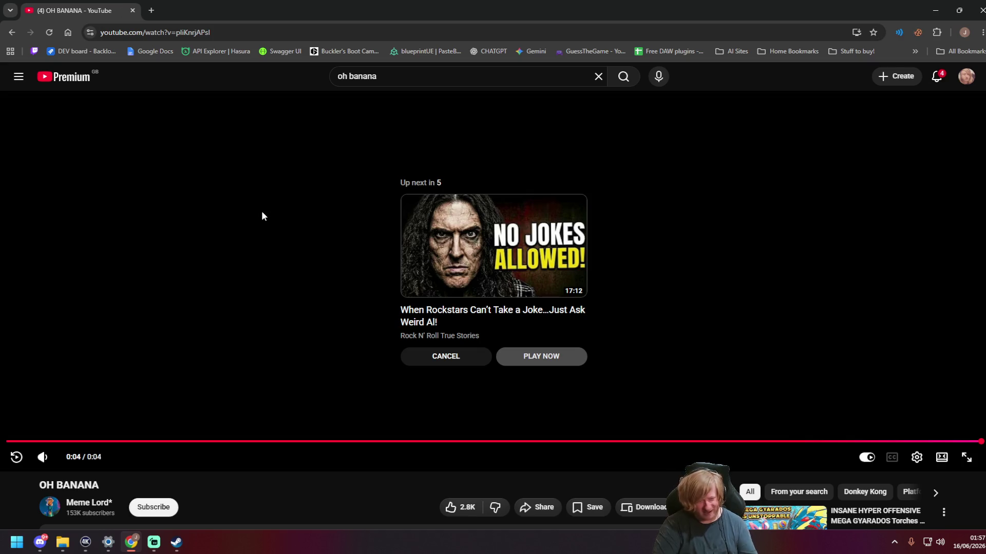
{"action": "left_click", "coordinate": [131, 542]}
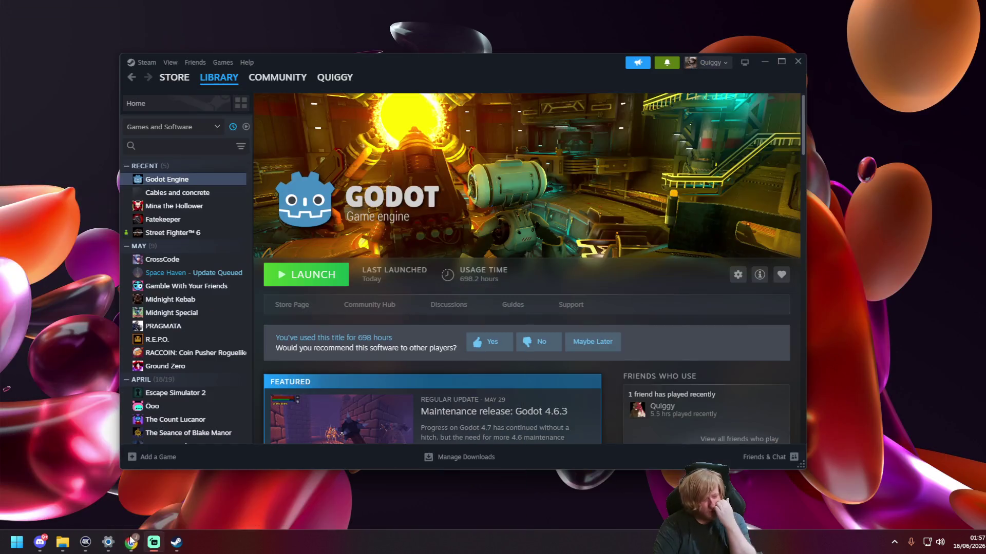
{"action": "left_click", "coordinate": [131, 542]}
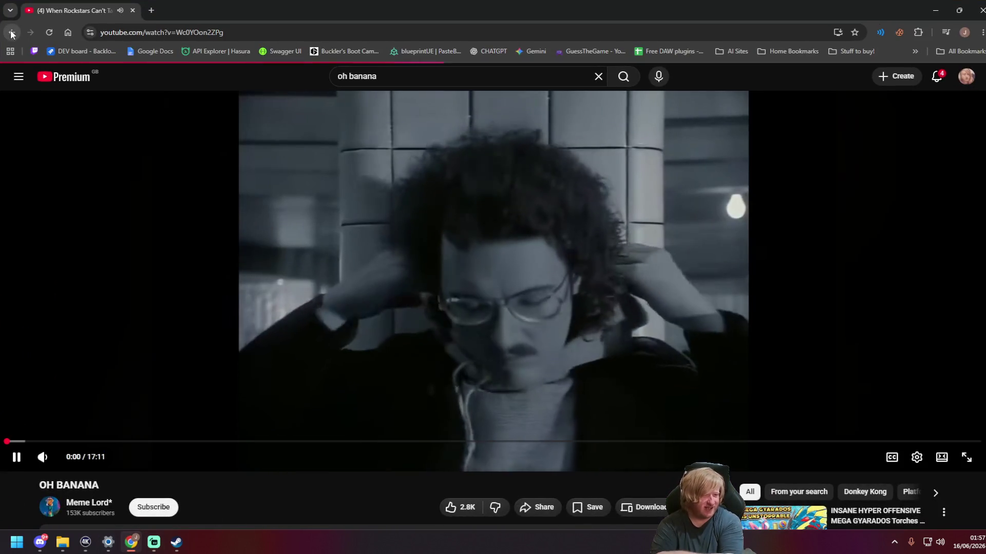
Step: Return to the search results, open and pause the Oh banana short, then open the Jeans channel
{"action": "left_click", "coordinate": [12, 33]}
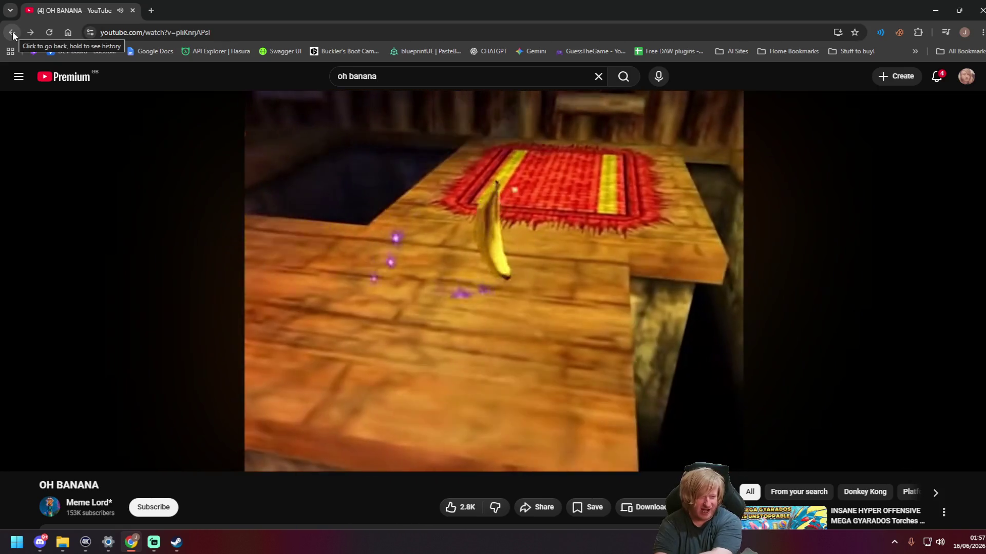
{"action": "left_click", "coordinate": [12, 32]}
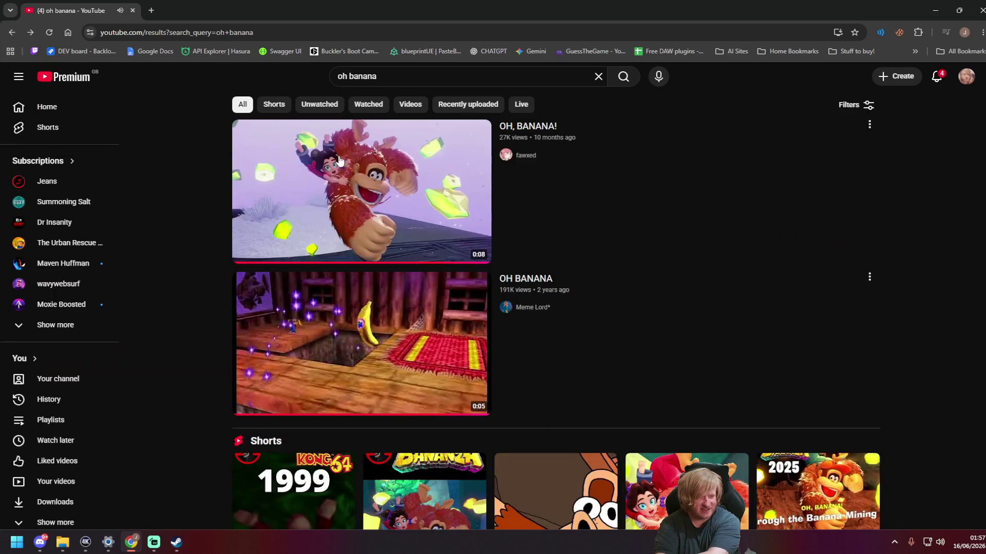
{"action": "scroll", "coordinate": [384, 265], "scroll_direction": "down", "scroll_amount": 4}
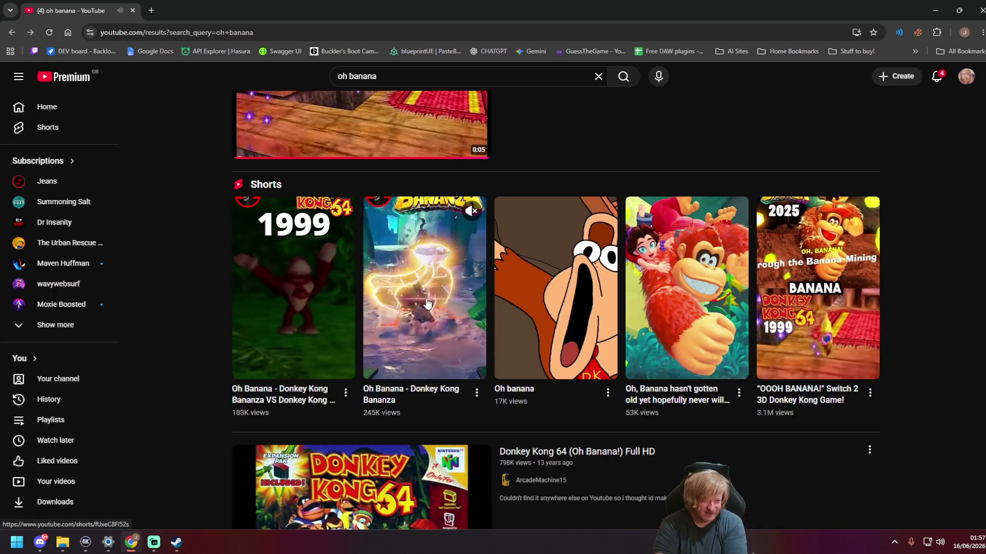
{"action": "left_click", "coordinate": [505, 301]}
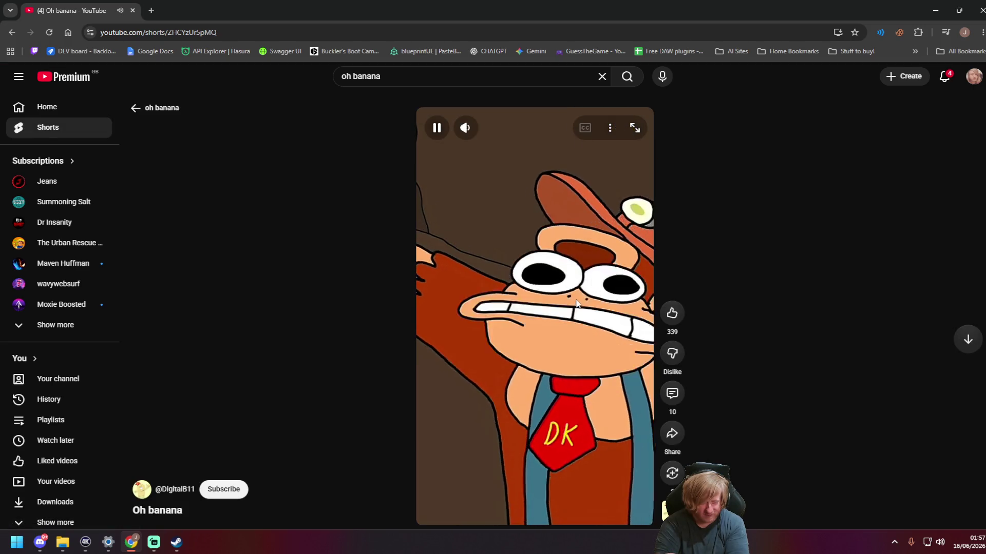
{"action": "left_click", "coordinate": [553, 283]}
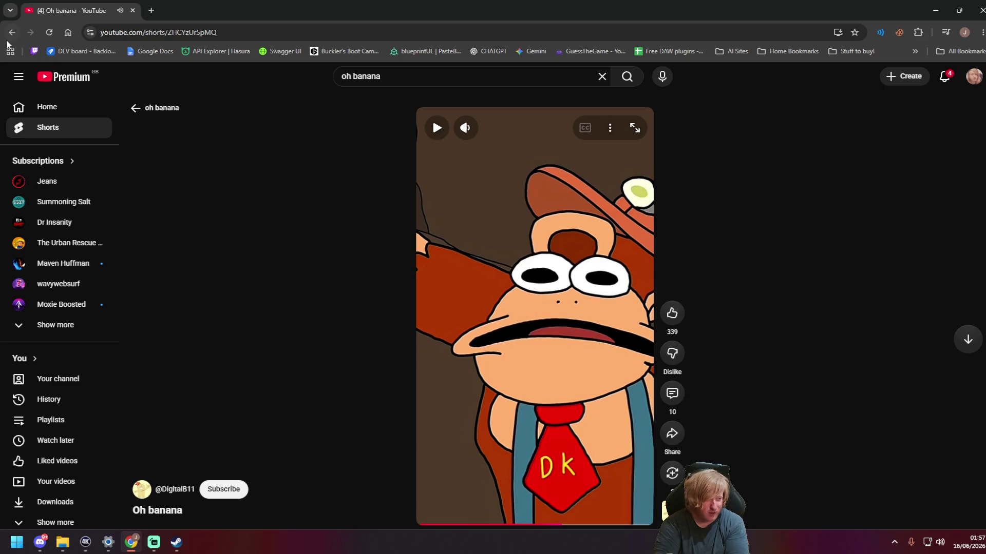
{"action": "left_click", "coordinate": [97, 185]}
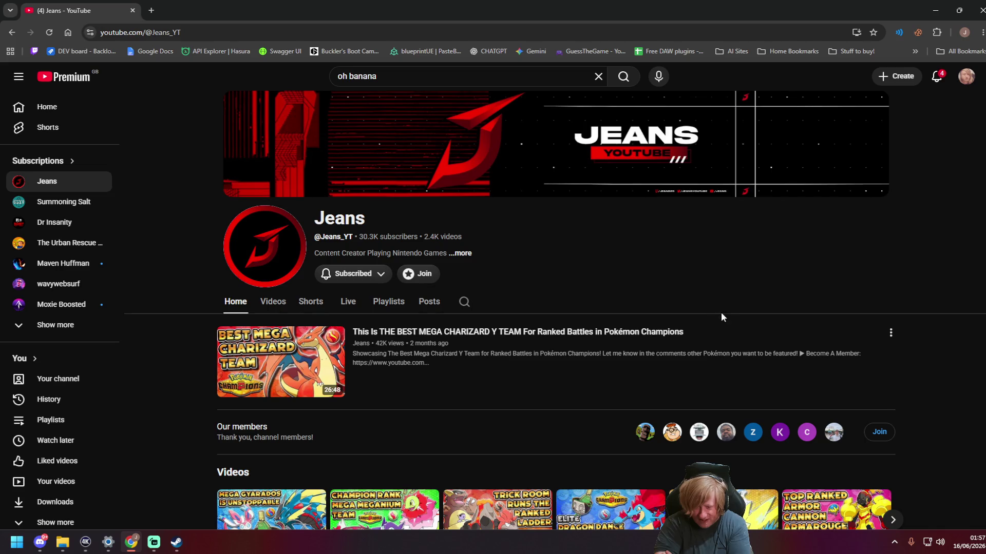
Step: Play the Mega Gyarados ranked battles video from its Team Breakdown, around 2:36
{"action": "mouse_move", "coordinate": [287, 361]}
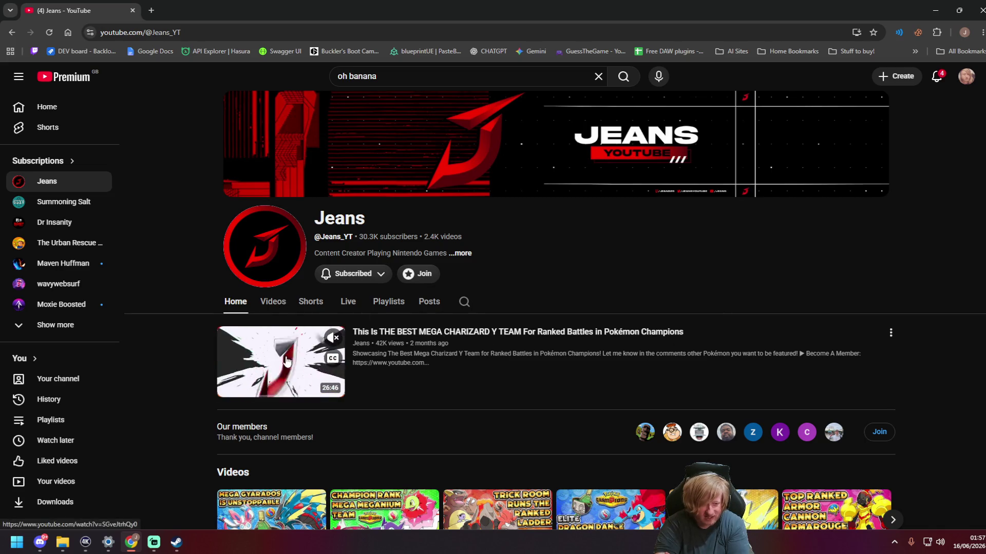
{"action": "scroll", "coordinate": [286, 361], "scroll_direction": "down", "scroll_amount": 4}
{"action": "left_click", "coordinate": [271, 325]}
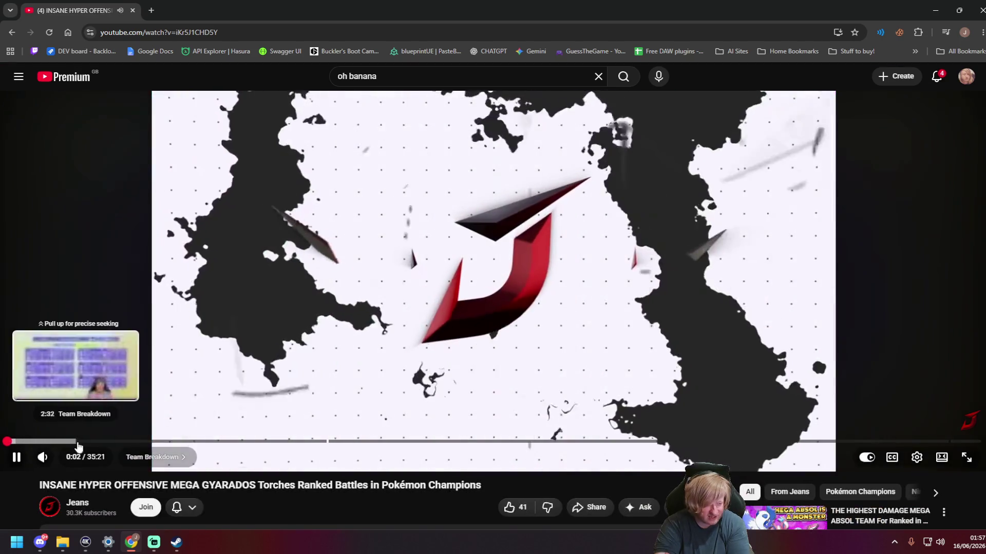
{"action": "left_click", "coordinate": [77, 443]}
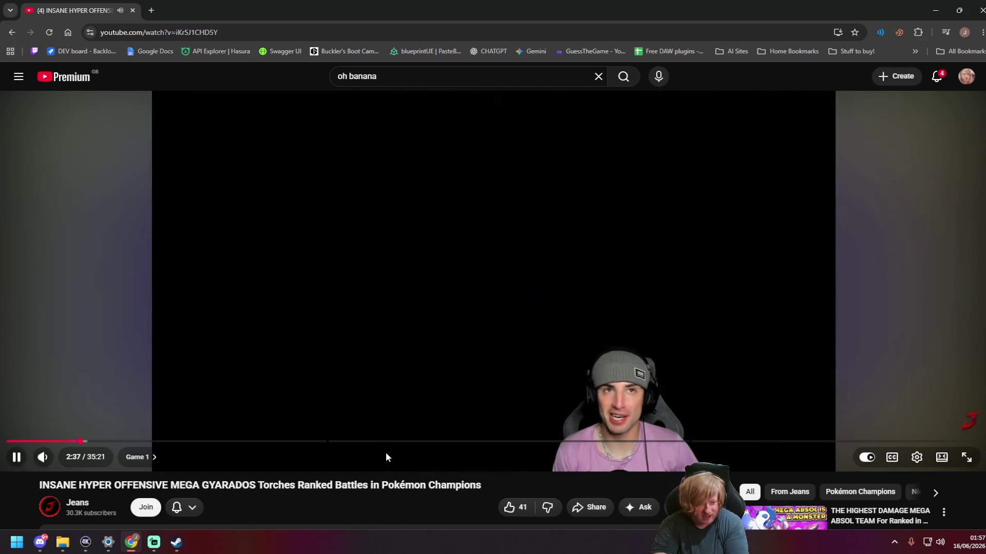
{"action": "key", "text": "Left"}
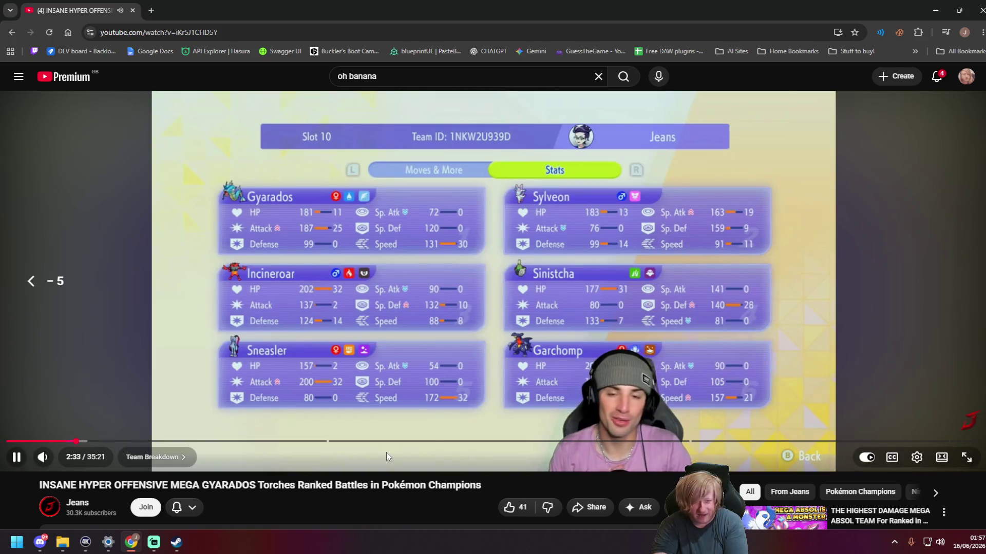
{"action": "key", "text": "Left"}
{"action": "key", "text": "Right"}
{"action": "key", "text": "Right"}
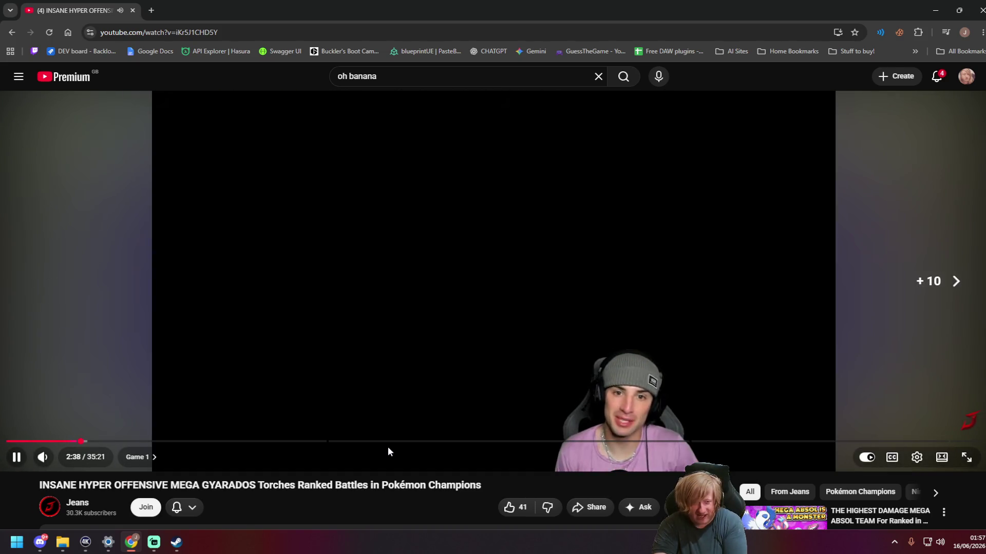
{"action": "key", "text": "Left"}
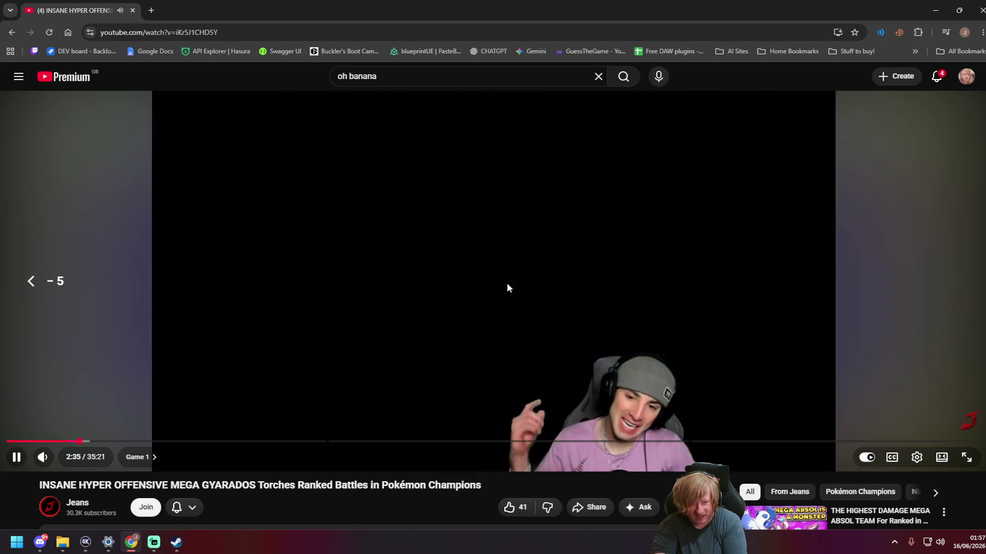
{"action": "key", "text": "Left"}
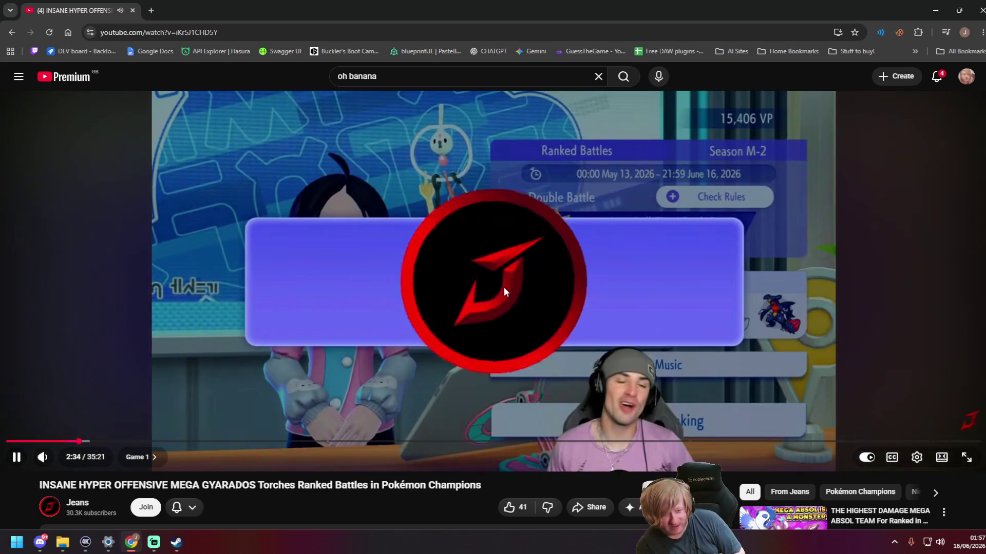
{"action": "left_click", "coordinate": [503, 287]}
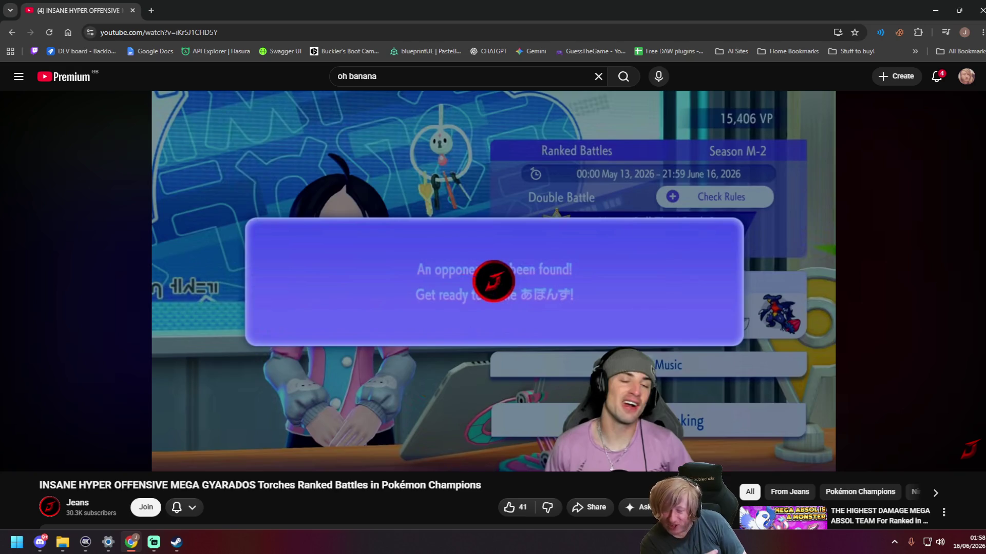
{"action": "left_click", "coordinate": [504, 287]}
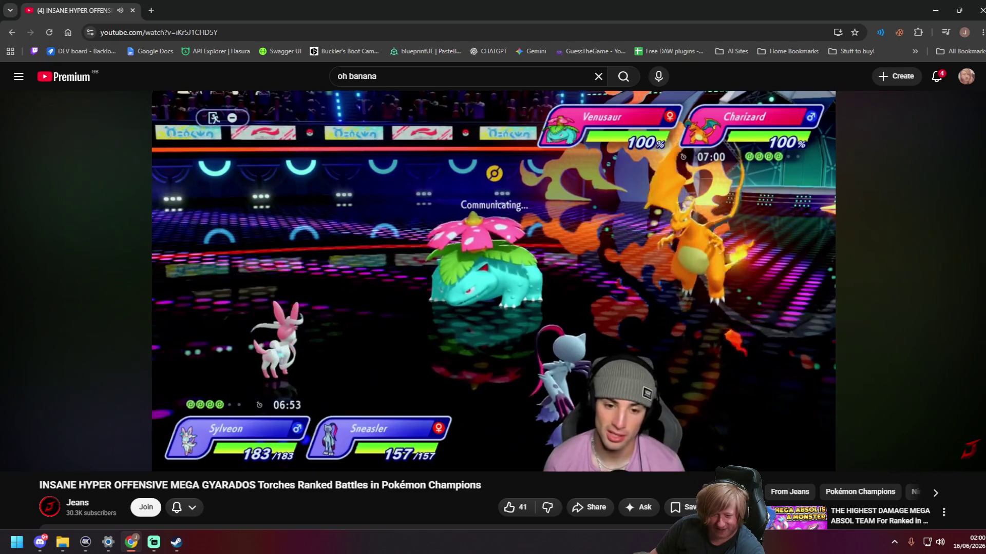
{"action": "mouse_move", "coordinate": [816, 161]}
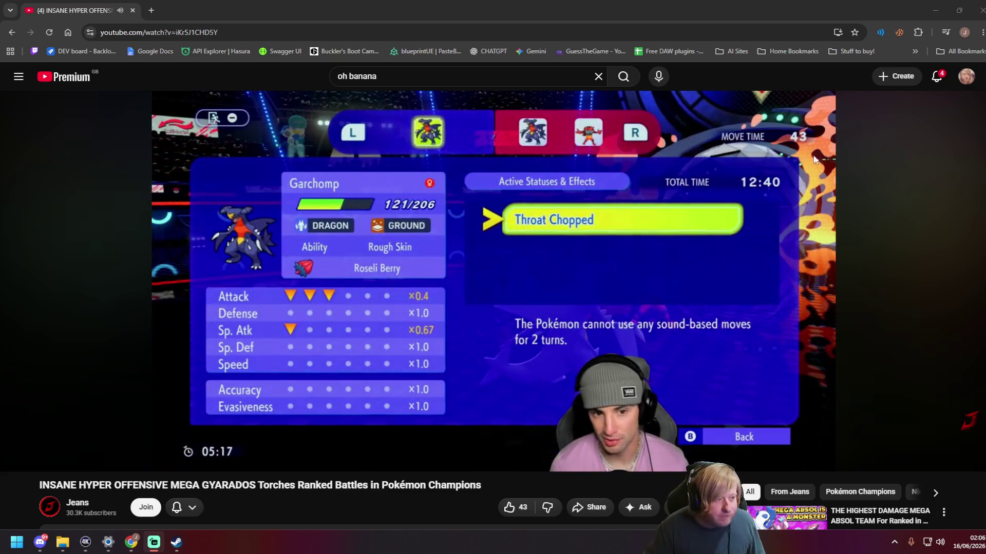
Step: Pause the Gyarados video at 11:25 and scroll down to its description and comments
{"action": "left_click", "coordinate": [198, 191]}
{"action": "scroll", "coordinate": [330, 207], "scroll_direction": "down", "scroll_amount": 7}
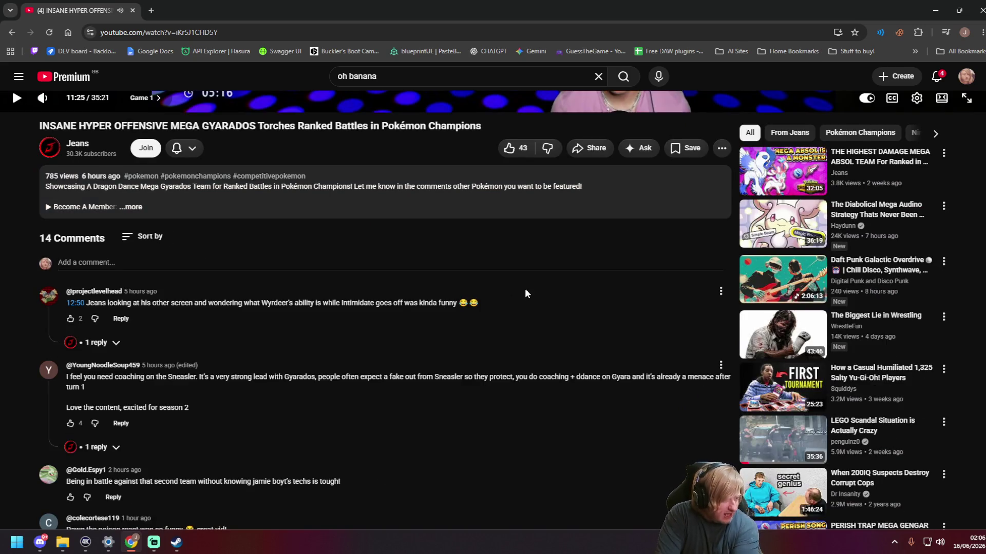
{"action": "scroll", "coordinate": [565, 313], "scroll_direction": "down", "scroll_amount": 1}
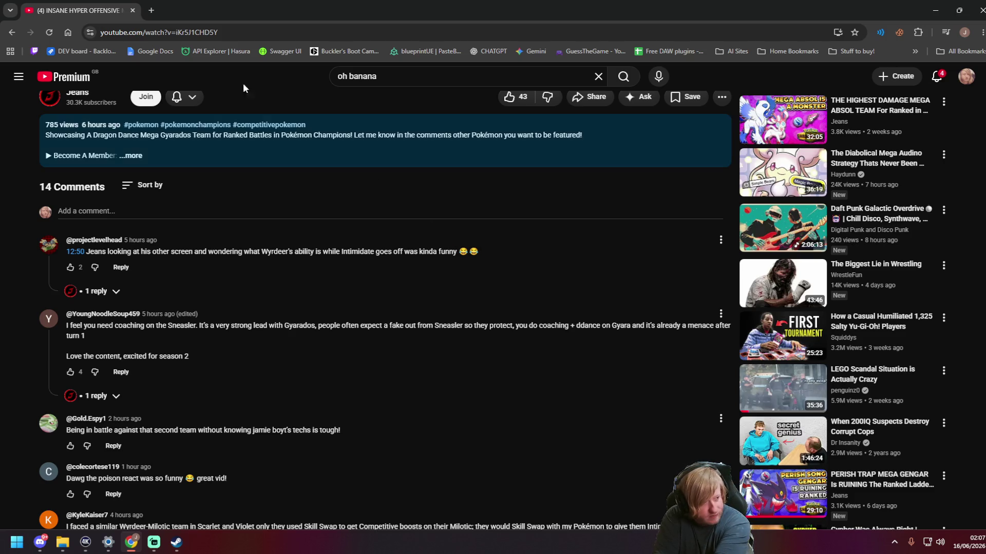
{"action": "left_click", "coordinate": [150, 10]}
Step: Go to twitch.tv, open a live Street Fighter 6 streamer's channel, and switch to theatre view
{"action": "type", "text": "tw"}
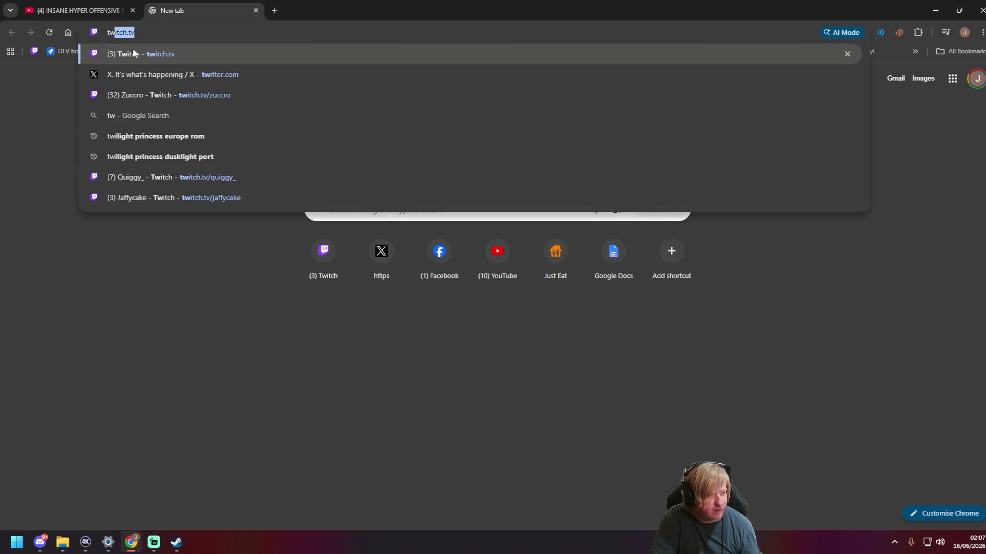
{"action": "left_click", "coordinate": [133, 48]}
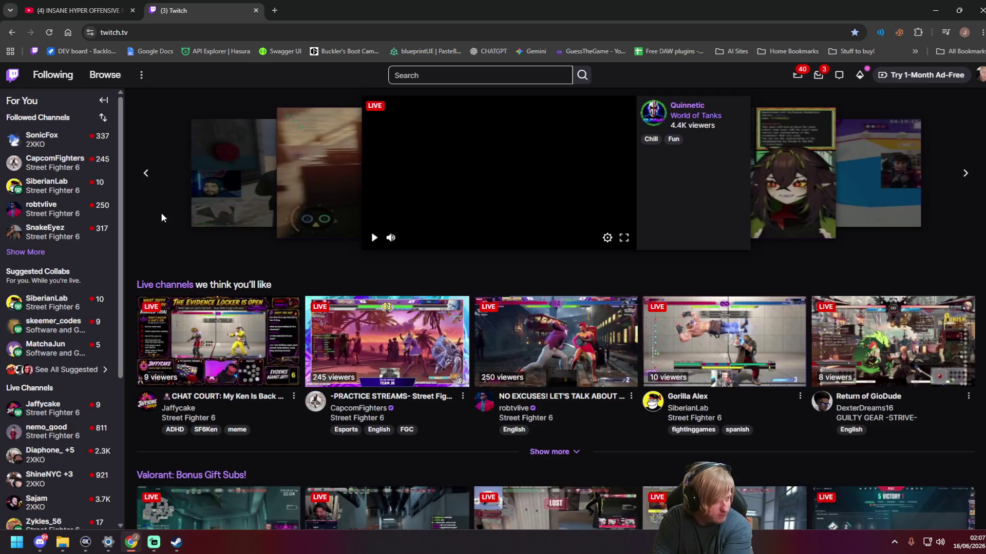
{"action": "left_click", "coordinate": [69, 414]}
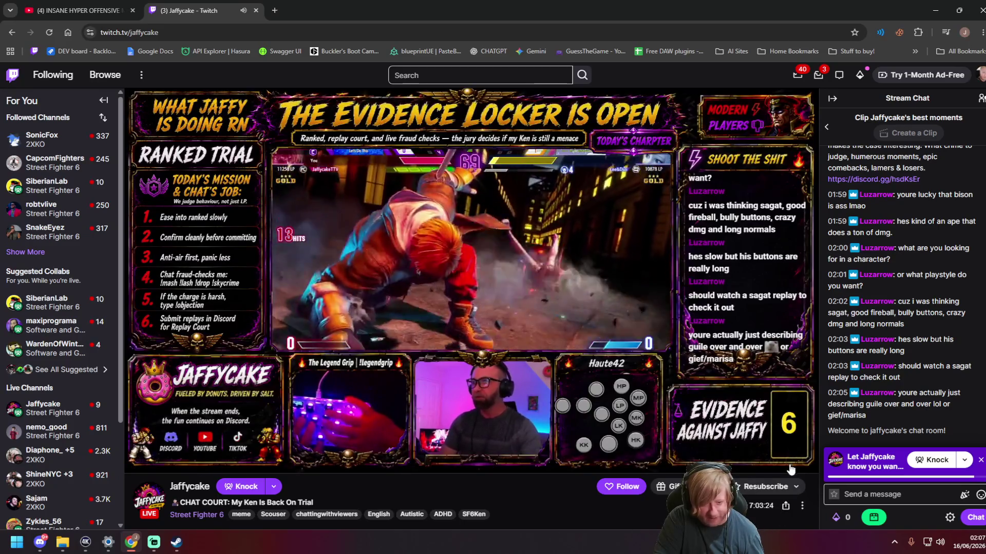
{"action": "left_click", "coordinate": [790, 462]}
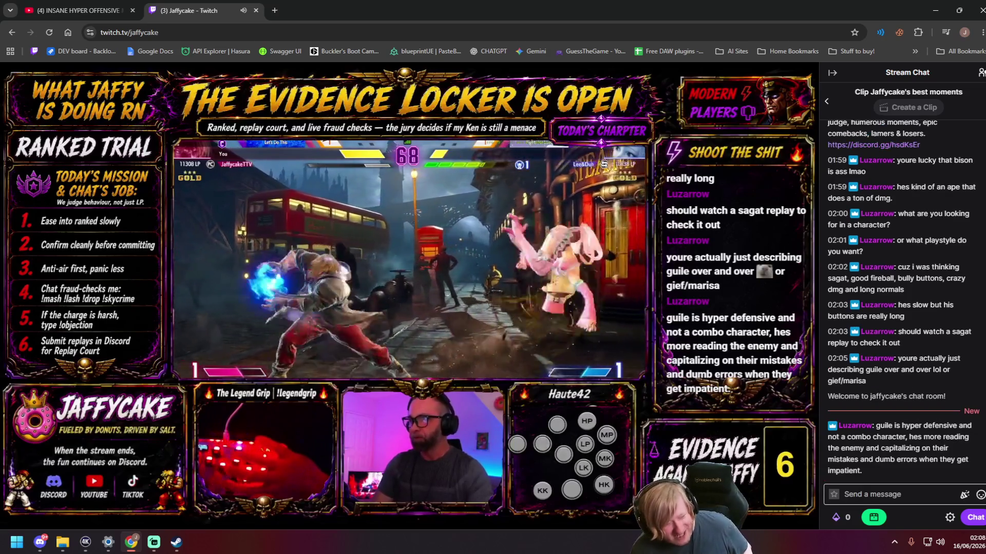
{"action": "mouse_move", "coordinate": [607, 445]}
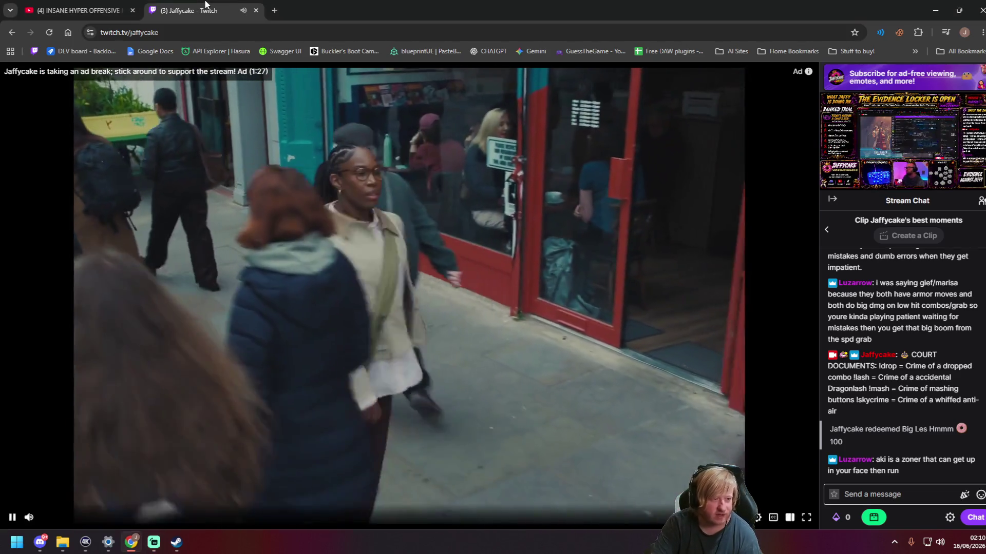
Step: Close the Twitch tab and scroll through the Jeans Mega Gyarados video's 14 YouTube comments
{"action": "middle_click", "coordinate": [205, 5]}
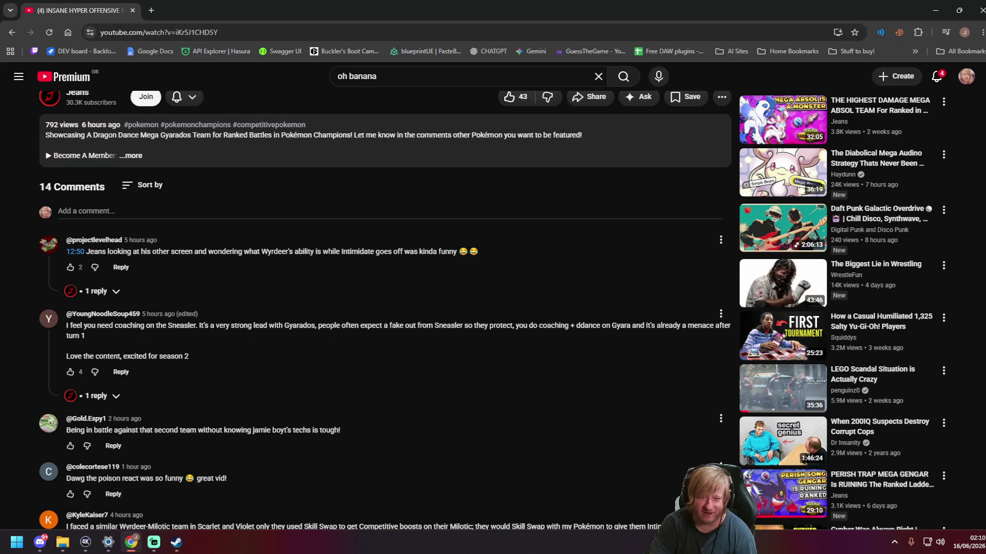
{"action": "scroll", "coordinate": [616, 322], "scroll_direction": "down", "scroll_amount": 6}
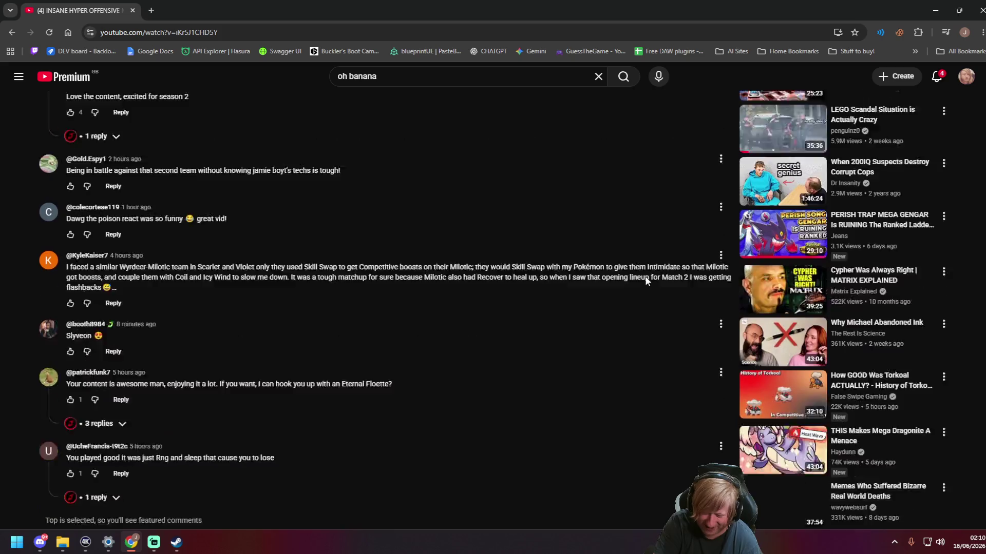
{"action": "scroll", "coordinate": [565, 359], "scroll_direction": "down", "scroll_amount": 4}
{"action": "scroll", "coordinate": [510, 396], "scroll_direction": "up", "scroll_amount": 5}
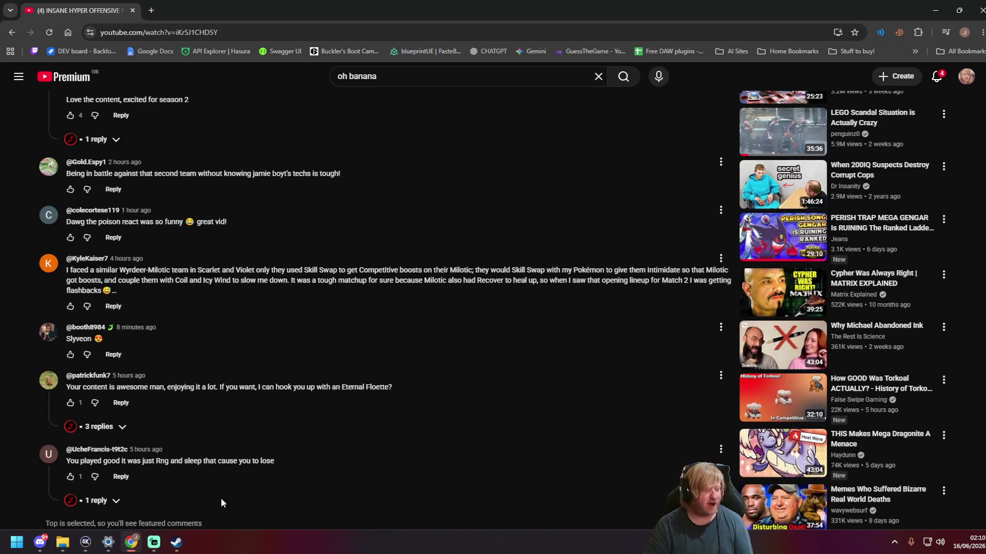